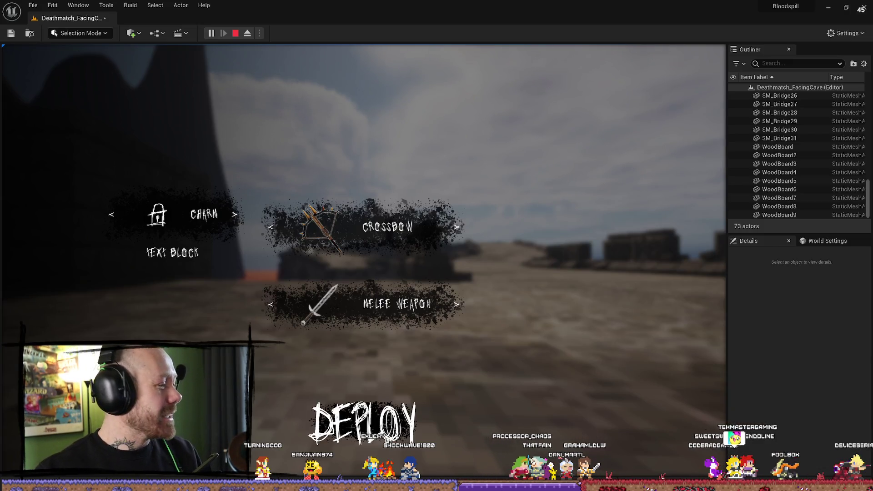
Deploy with the crossbow loadout, walk over the stone bridges into the lava, and stop the play-test.
{"action": "left_click", "coordinate": [387, 439]}
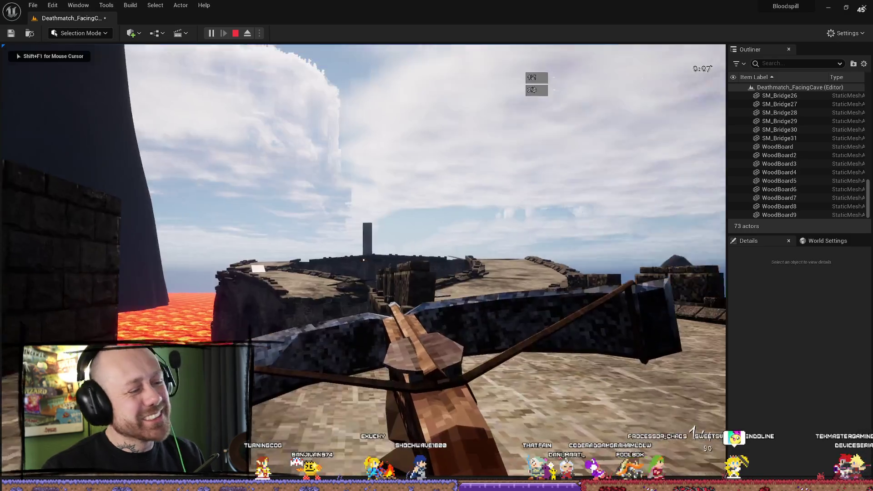
{"action": "key", "text": "w"}
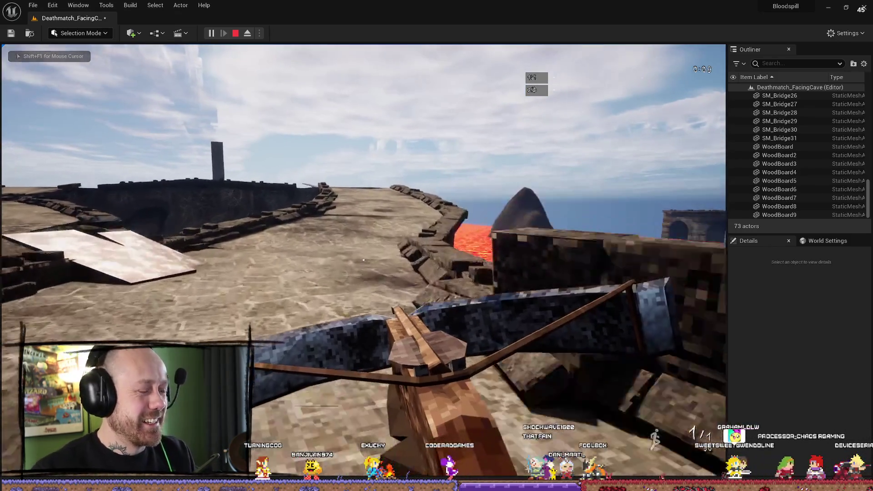
{"action": "key", "text": "w"}
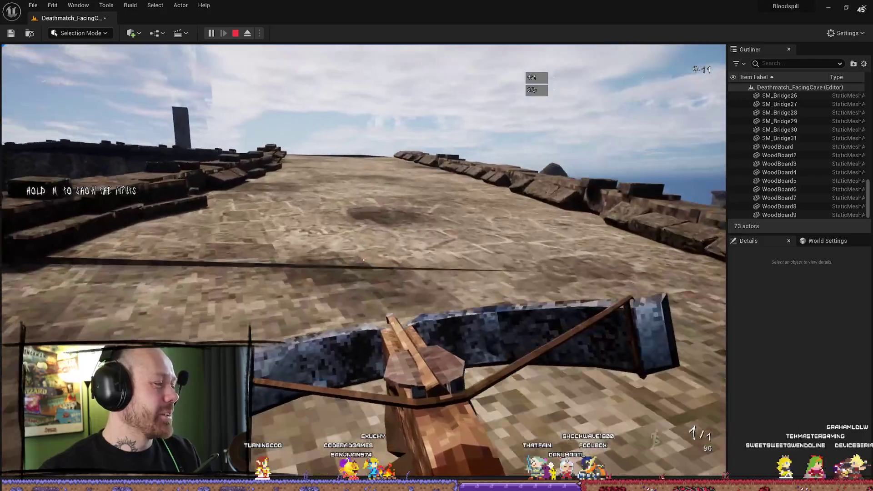
{"action": "key", "text": "w"}
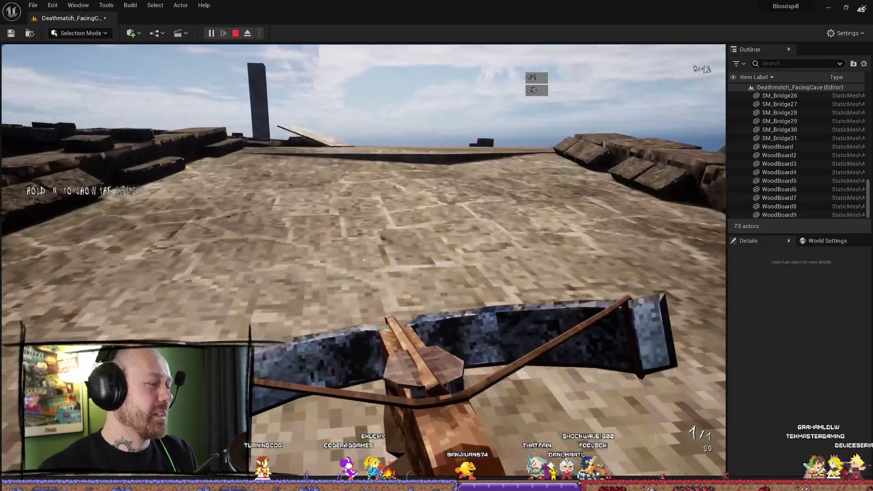
{"action": "key", "text": "w"}
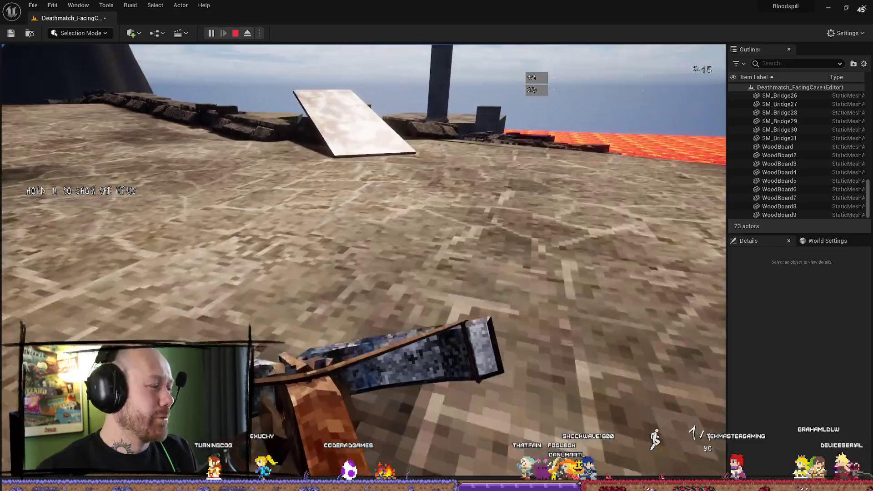
{"action": "key", "text": "w"}
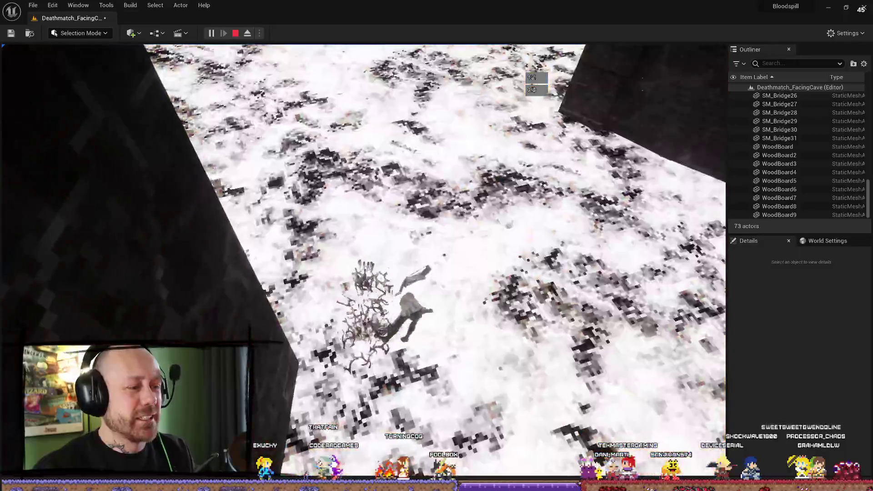
{"action": "key", "text": "Escape"}
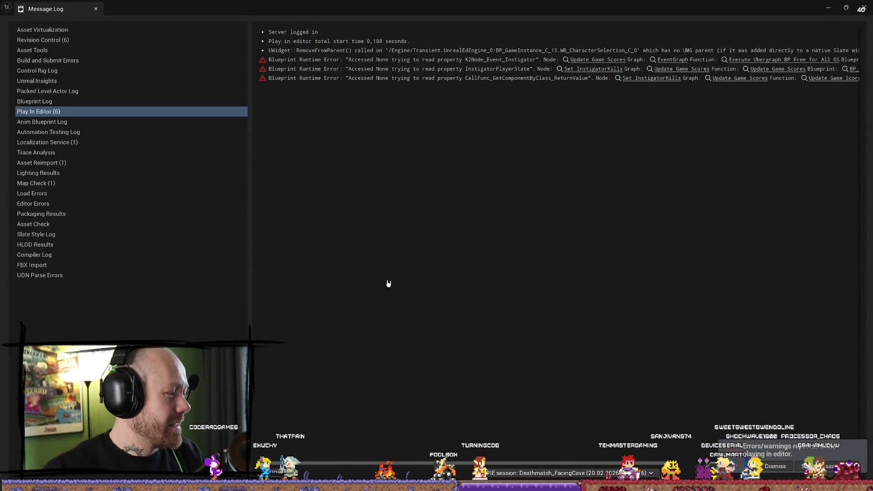
{"action": "left_click", "coordinate": [866, 5]}
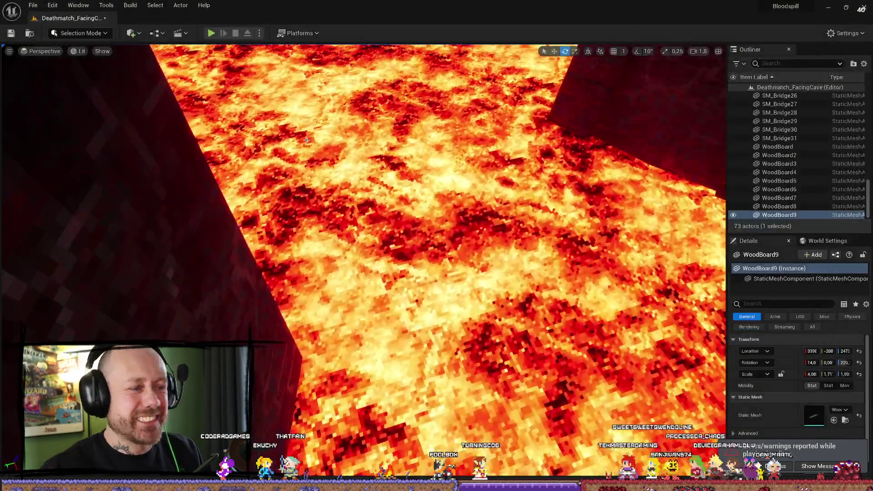
{"action": "left_click", "coordinate": [211, 33]}
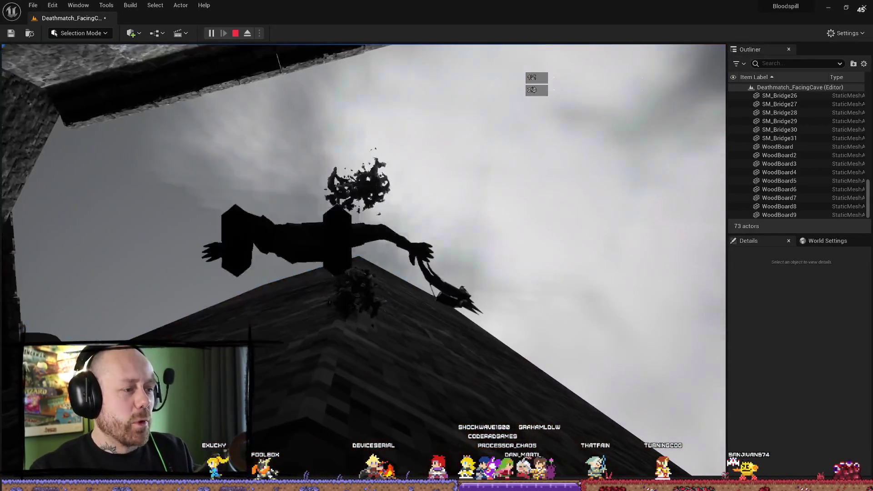
{"action": "key", "text": "Escape"}
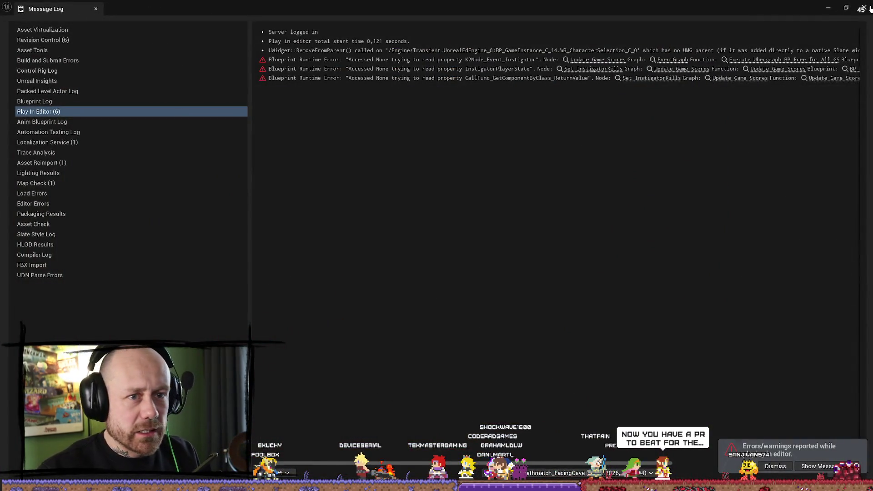
{"action": "left_click", "coordinate": [868, 8]}
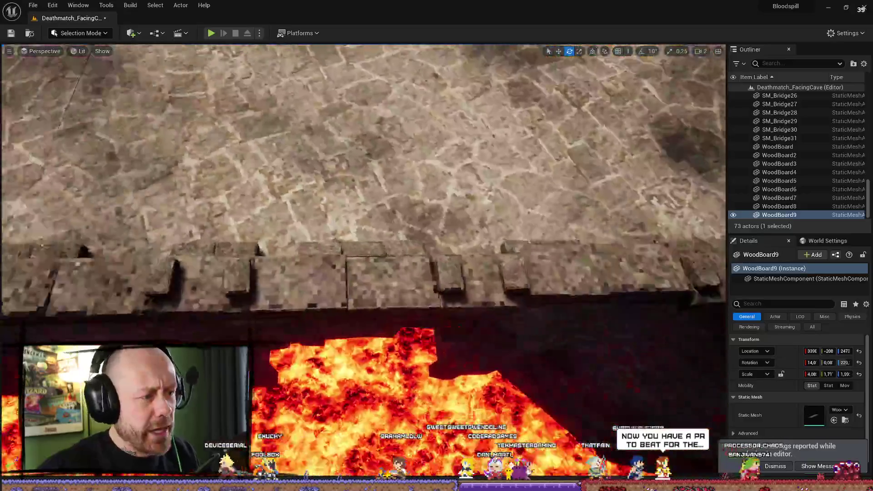
Frame WoodBoard9, then move and lower it so it spans the gap between stone platforms.
{"action": "key", "text": "f"}
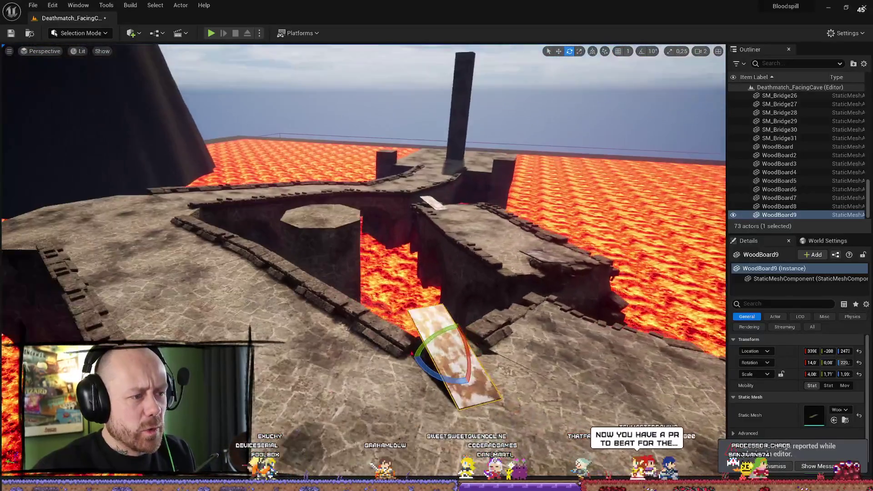
{"action": "mouse_move", "coordinate": [454, 273]}
{"action": "left_mouse_down"}
{"action": "mouse_move", "coordinate": [346, 273]}
{"action": "mouse_move", "coordinate": [273, 200]}
{"action": "left_mouse_up"}
{"action": "key", "text": "w"}
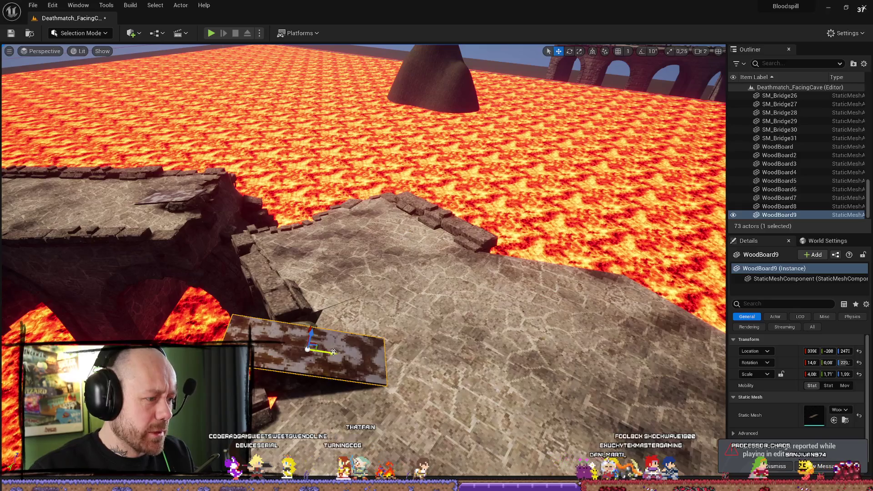
{"action": "left_click_drag", "start_coordinate": [334, 352], "coordinate": [285, 328]}
{"action": "key", "text": "e"}
{"action": "key", "text": "w"}
{"action": "key", "text": "w"}
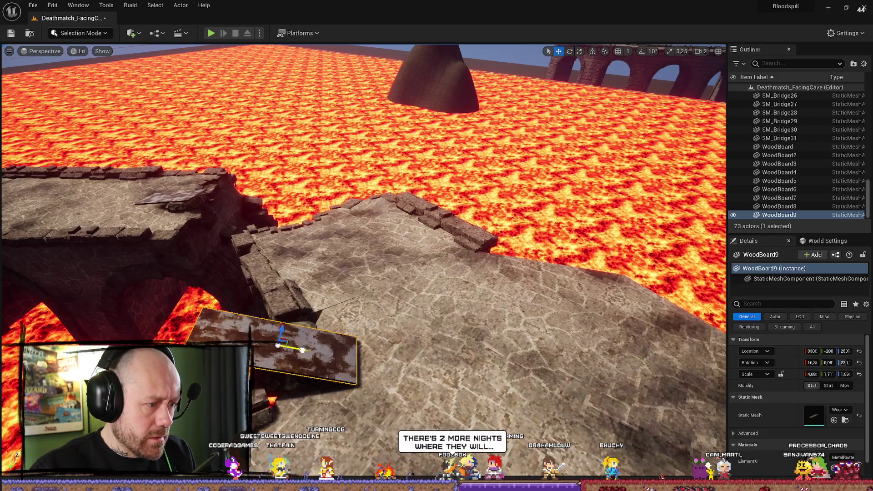
{"action": "mouse_move", "coordinate": [302, 350]}
{"action": "left_mouse_down"}
{"action": "mouse_move", "coordinate": [273, 336]}
{"action": "mouse_move", "coordinate": [285, 334]}
{"action": "left_mouse_up"}
{"action": "key", "text": "r"}
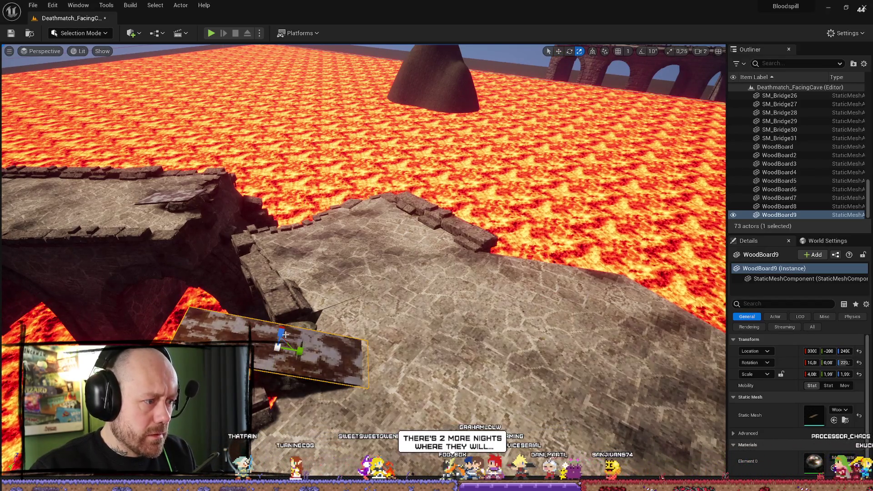
{"action": "key", "text": "w"}
{"action": "left_click_drag", "start_coordinate": [283, 334], "coordinate": [281, 333]}
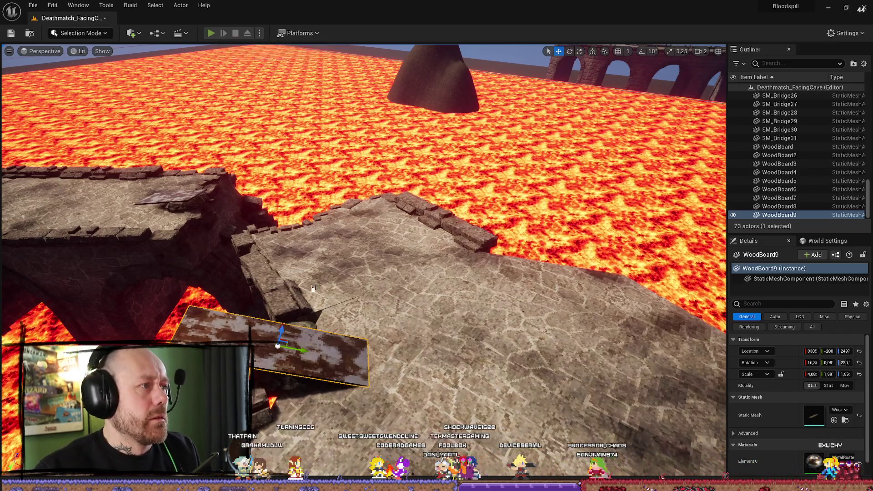
Play-test the level with the repositioned board, then fly the view back to WoodBoard9.
{"action": "key", "text": "alt+p"}
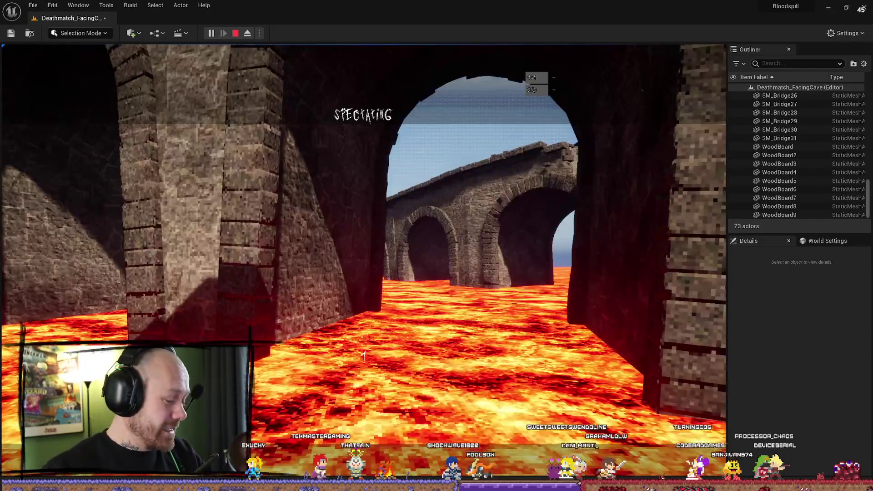
{"action": "key", "text": "Escape"}
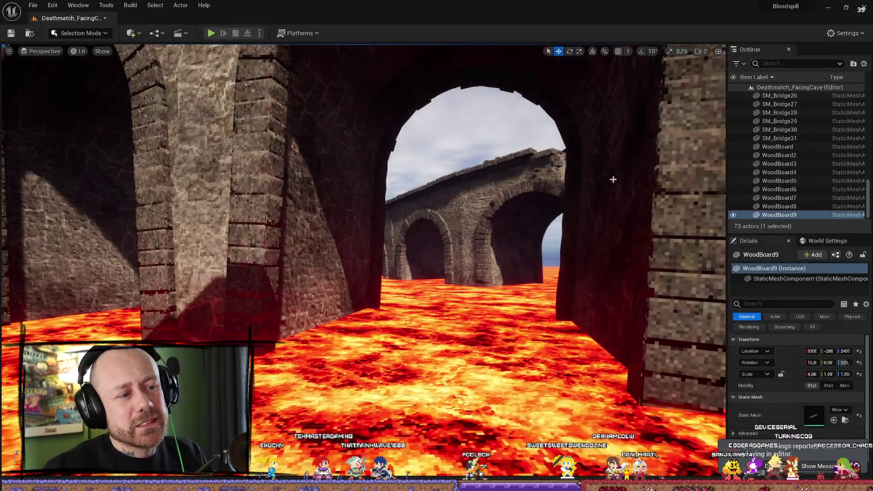
{"action": "mouse_move", "coordinate": [613, 179]}
{"action": "left_mouse_down"}
{"action": "mouse_move", "coordinate": [613, 189]}
{"action": "mouse_move", "coordinate": [568, 189]}
{"action": "left_mouse_up"}
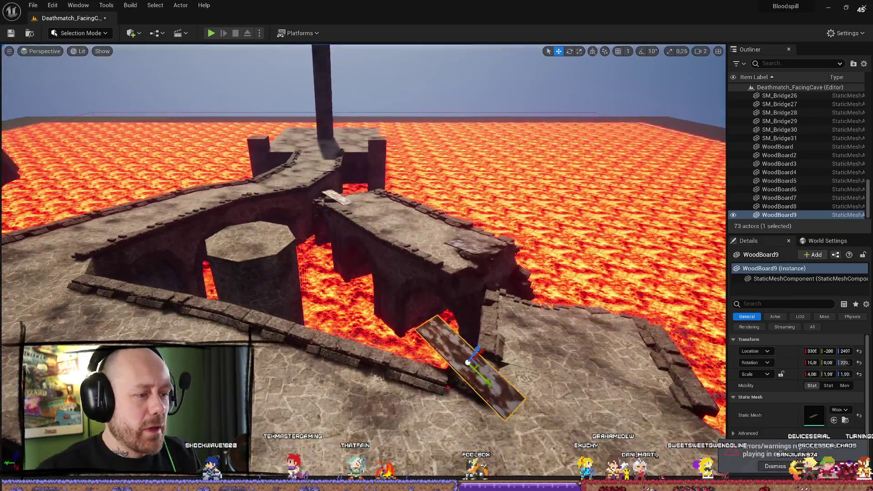
{"action": "mouse_move", "coordinate": [568, 189]}
{"action": "left_mouse_down"}
{"action": "mouse_move", "coordinate": [471, 327]}
{"action": "mouse_move", "coordinate": [469, 317]}
{"action": "mouse_move", "coordinate": [451, 343]}
{"action": "mouse_move", "coordinate": [443, 325]}
{"action": "left_mouse_up"}
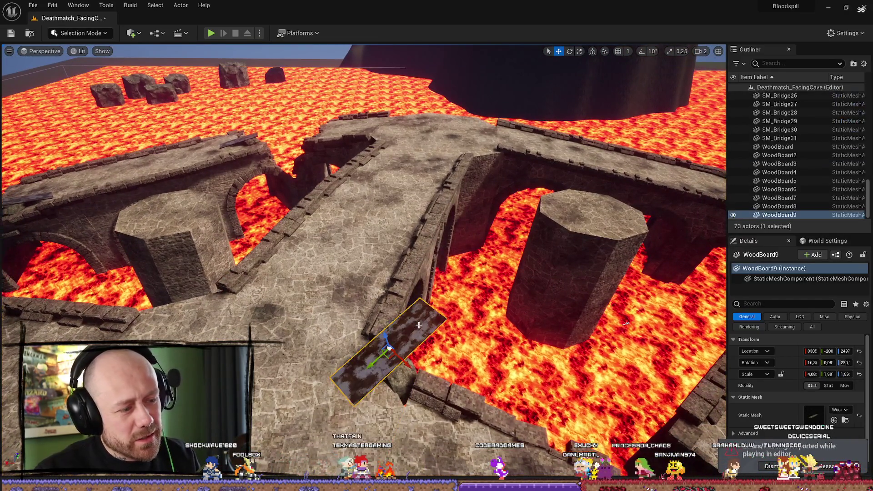
Duplicate the Random8EdgeCylinder5 pillar and move the copy to a new spot in the lava.
{"action": "left_click", "coordinate": [577, 273]}
{"action": "key", "text": "f"}
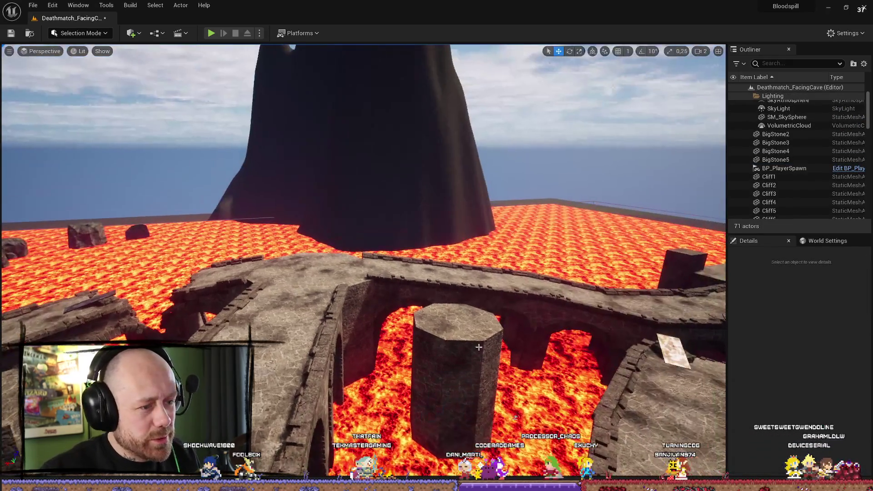
{"action": "left_click_drag", "start_coordinate": [516, 417], "coordinate": [481, 338]}
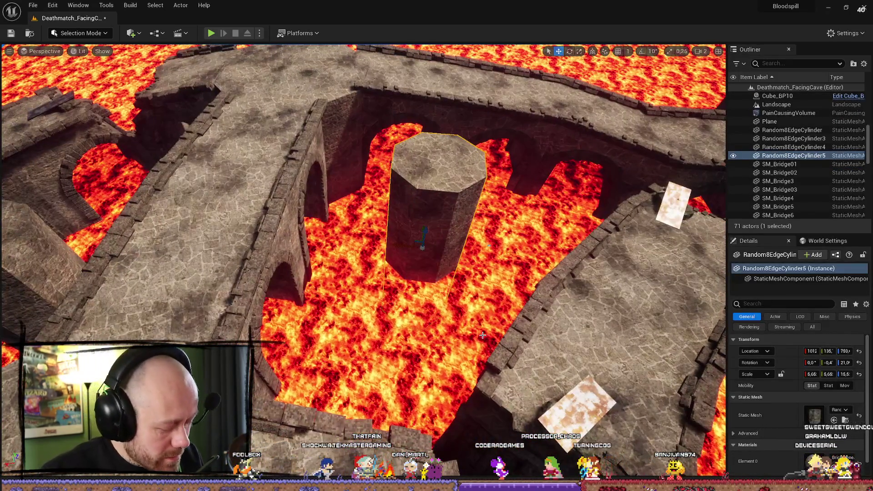
{"action": "key", "text": "ctrl+d"}
{"action": "left_click_drag", "start_coordinate": [423, 248], "coordinate": [402, 291]}
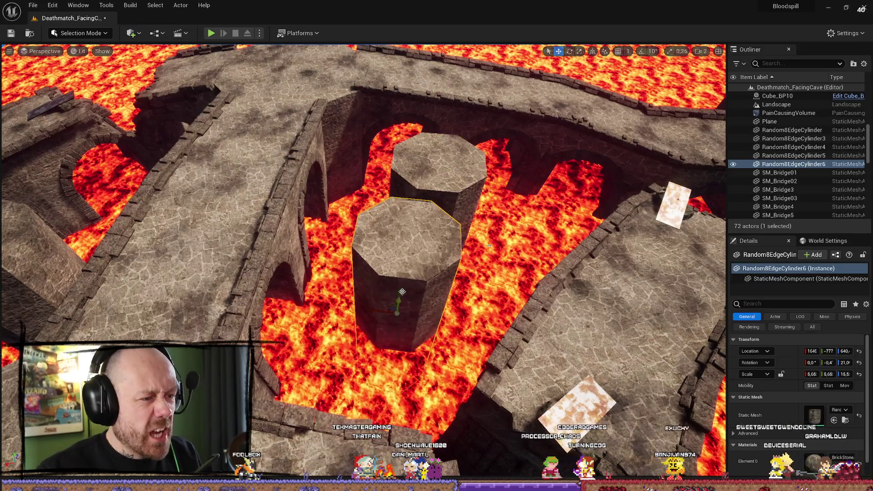
{"action": "key", "text": "ctrl+z"}
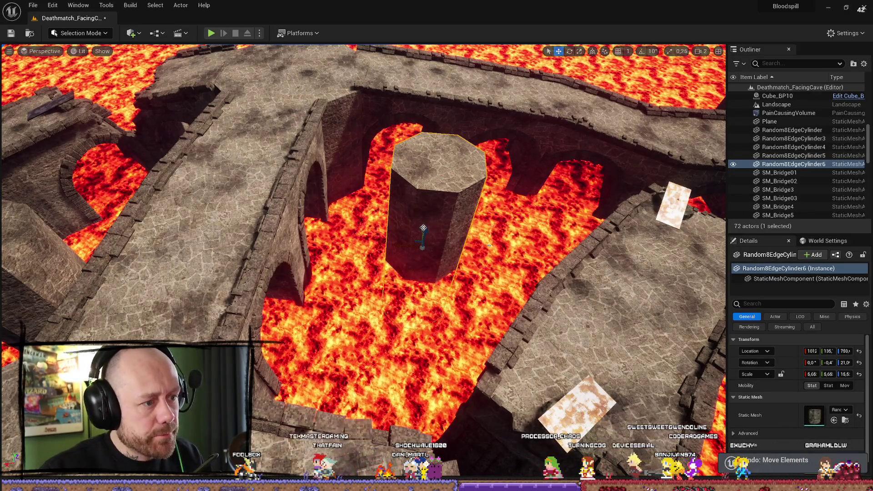
{"action": "mouse_move", "coordinate": [389, 244]}
{"action": "left_mouse_down"}
{"action": "mouse_move", "coordinate": [390, 225]}
{"action": "mouse_move", "coordinate": [503, 234]}
{"action": "mouse_move", "coordinate": [559, 331]}
{"action": "mouse_move", "coordinate": [417, 327]}
{"action": "left_mouse_up"}
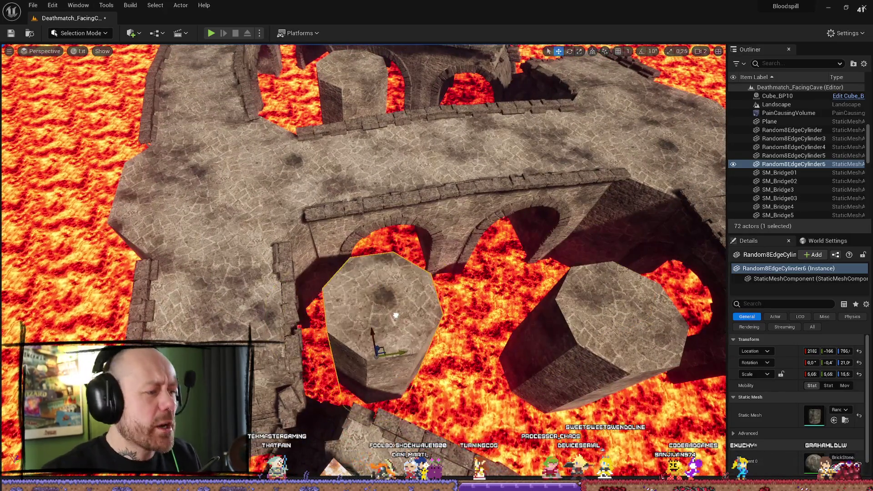
Scale the copied pillar into a thin column and lower it into the lava between the walls.
{"action": "key", "text": "r"}
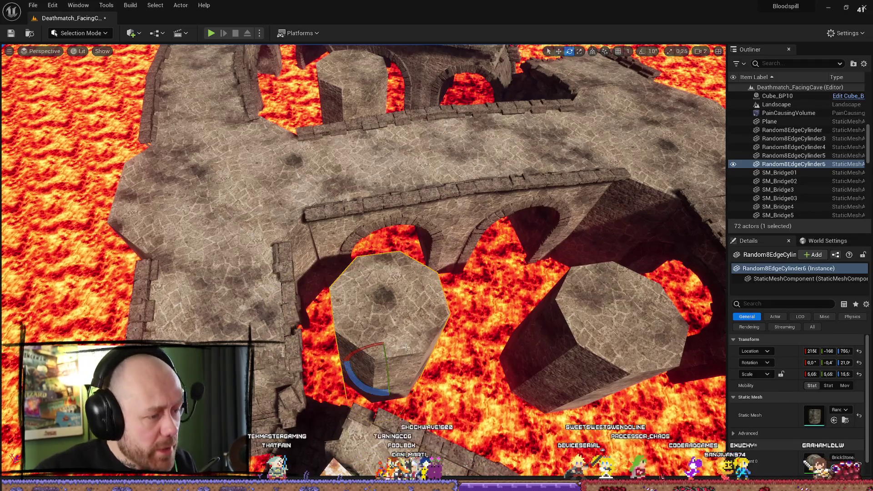
{"action": "left_click_drag", "start_coordinate": [382, 349], "coordinate": [380, 356]}
{"action": "key", "text": "ctrl+z"}
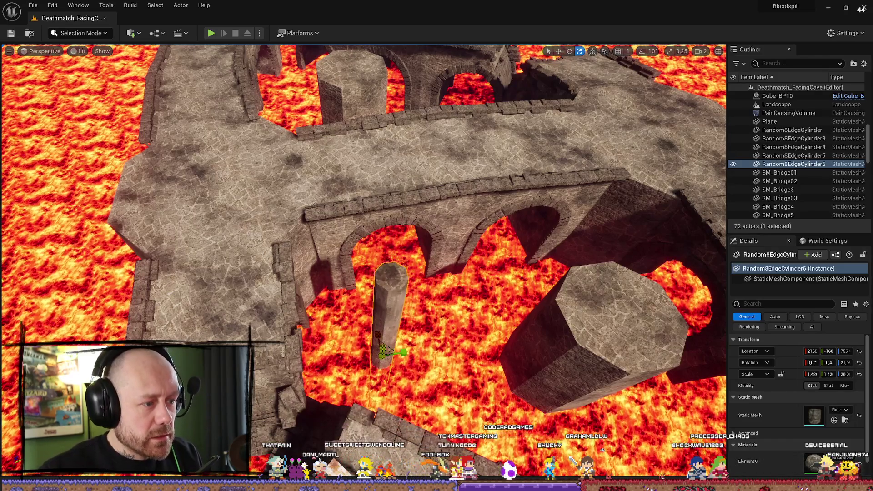
{"action": "mouse_move", "coordinate": [378, 334]}
{"action": "left_mouse_down"}
{"action": "mouse_move", "coordinate": [383, 341]}
{"action": "mouse_move", "coordinate": [375, 286]}
{"action": "mouse_move", "coordinate": [575, 298]}
{"action": "mouse_move", "coordinate": [635, 356]}
{"action": "mouse_move", "coordinate": [640, 305]}
{"action": "mouse_move", "coordinate": [640, 323]}
{"action": "left_mouse_up"}
{"action": "key", "text": "w"}
{"action": "mouse_move", "coordinate": [395, 423]}
{"action": "left_mouse_down"}
{"action": "mouse_move", "coordinate": [395, 401]}
{"action": "mouse_move", "coordinate": [395, 436]}
{"action": "left_mouse_up"}
{"action": "left_click_drag", "start_coordinate": [323, 172], "coordinate": [322, 172]}
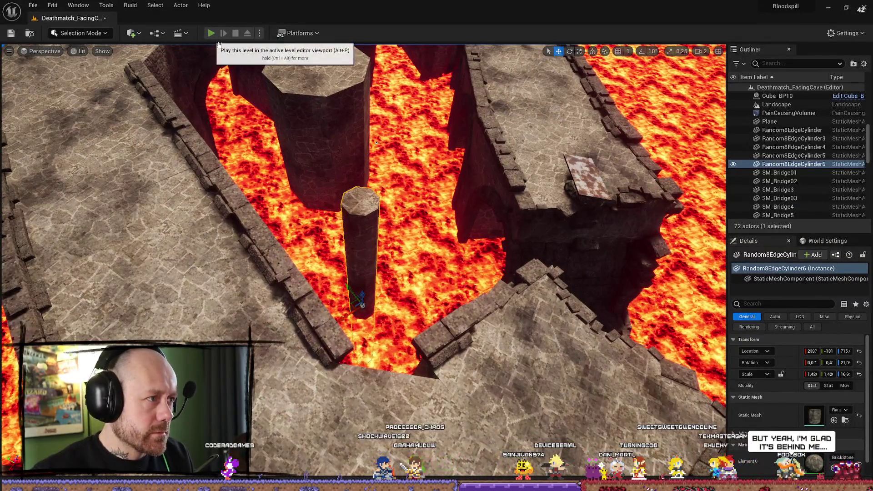
{"action": "left_click", "coordinate": [211, 34]}
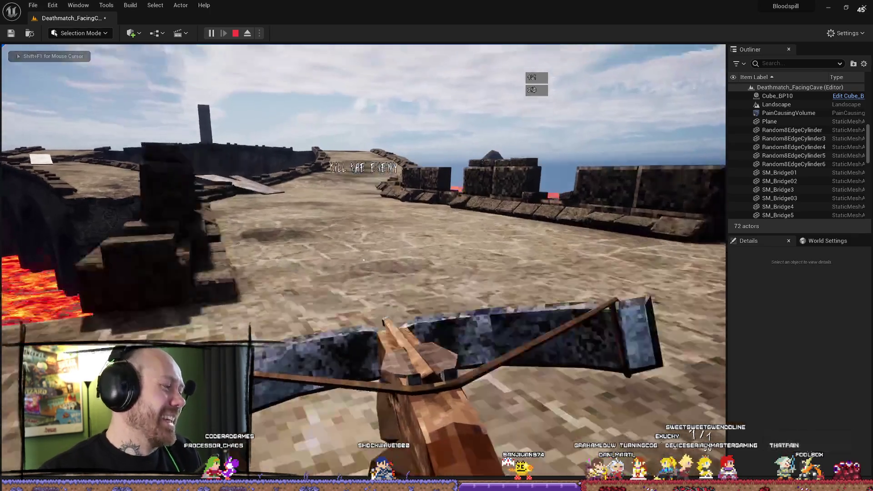
{"action": "key", "text": "w"}
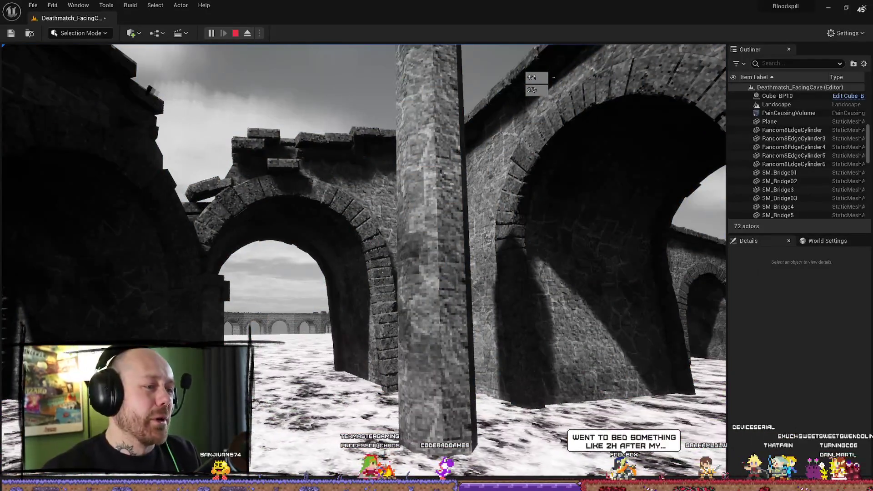
{"action": "key", "text": "Escape"}
{"action": "left_click", "coordinate": [866, 8]}
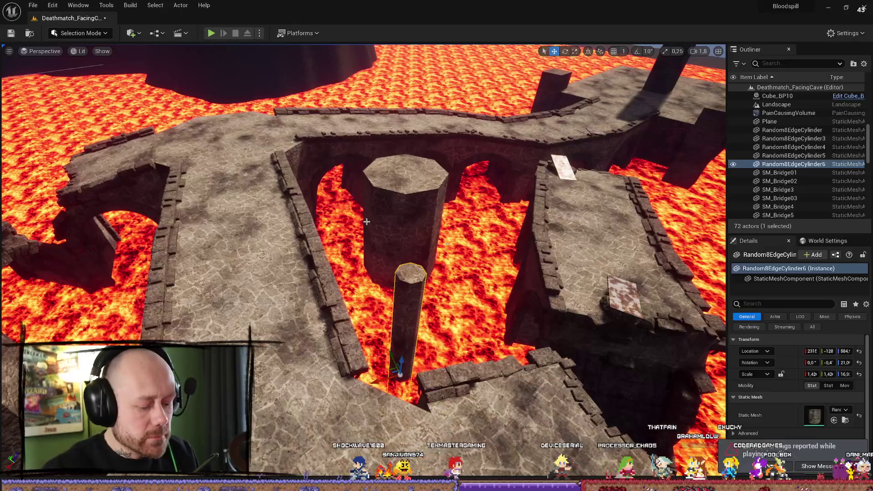
{"action": "key", "text": "alt+p"}
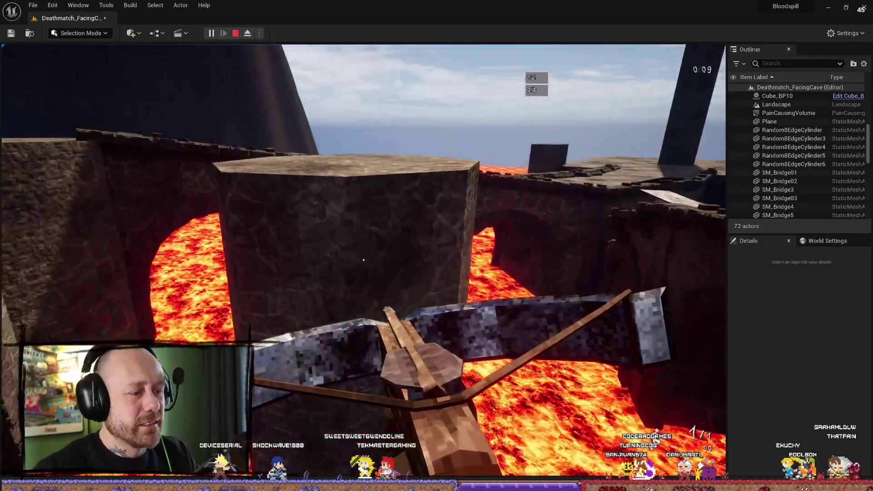
{"action": "key", "text": "Escape"}
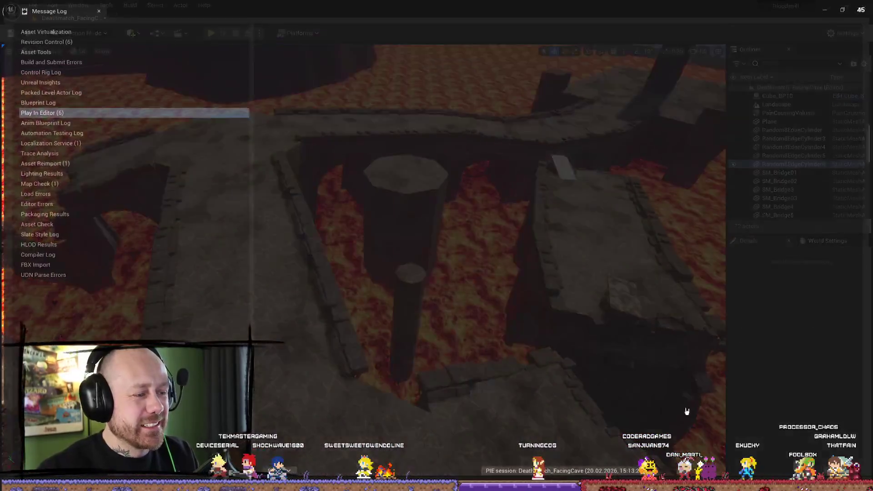
{"action": "left_click", "coordinate": [863, 8]}
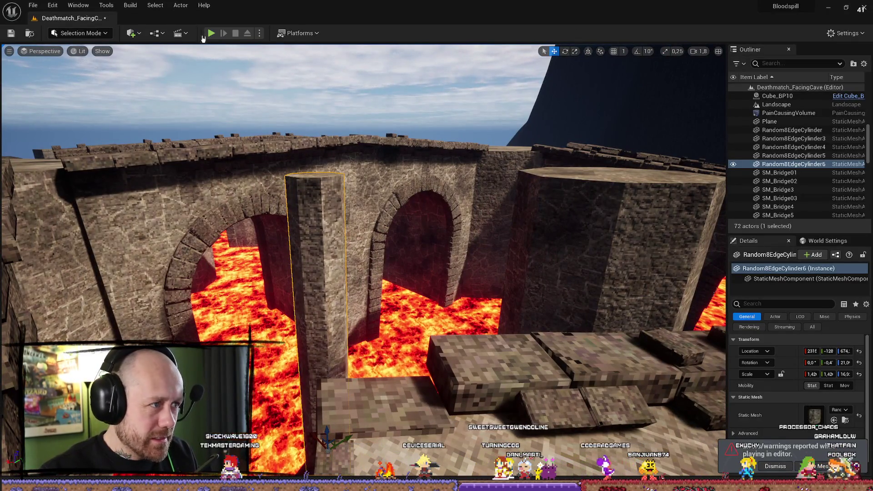
{"action": "left_click", "coordinate": [211, 33]}
{"action": "left_click", "coordinate": [364, 419]}
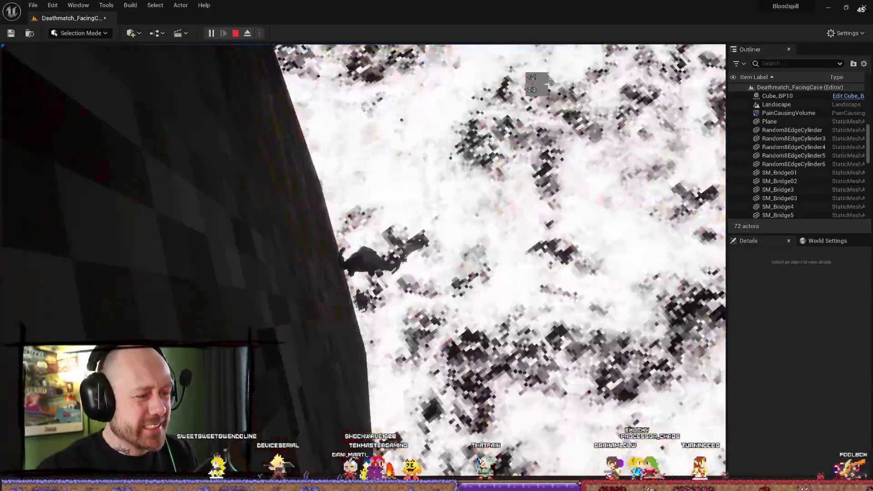
{"action": "key", "text": "Escape"}
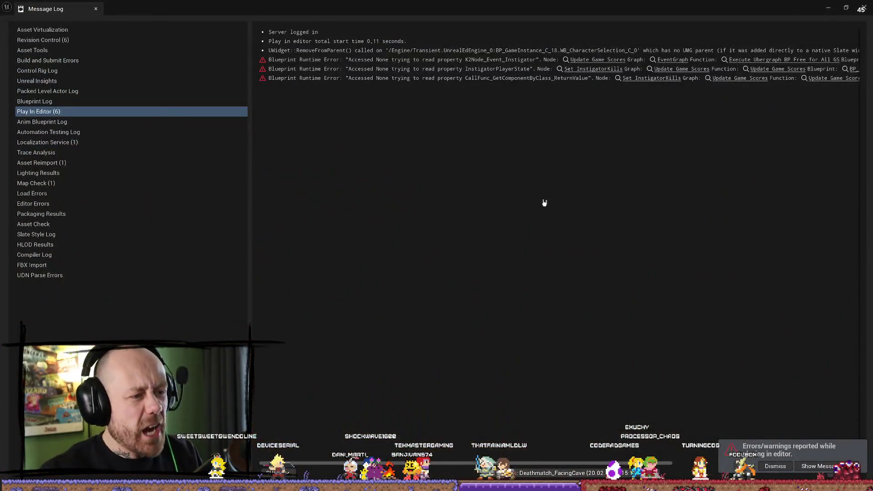
{"action": "left_click", "coordinate": [863, 10]}
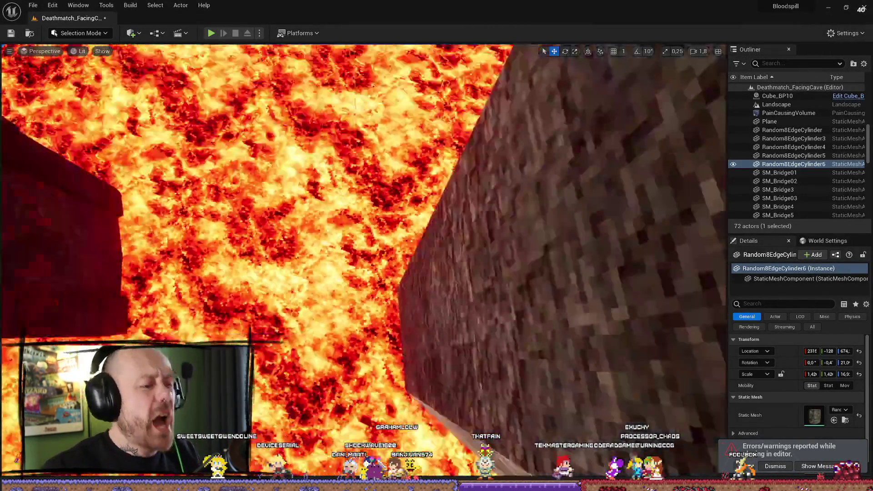
Frame Random8EdgeCylinder6, nudge it across the lava, and start a Play test.
{"action": "key", "text": "f"}
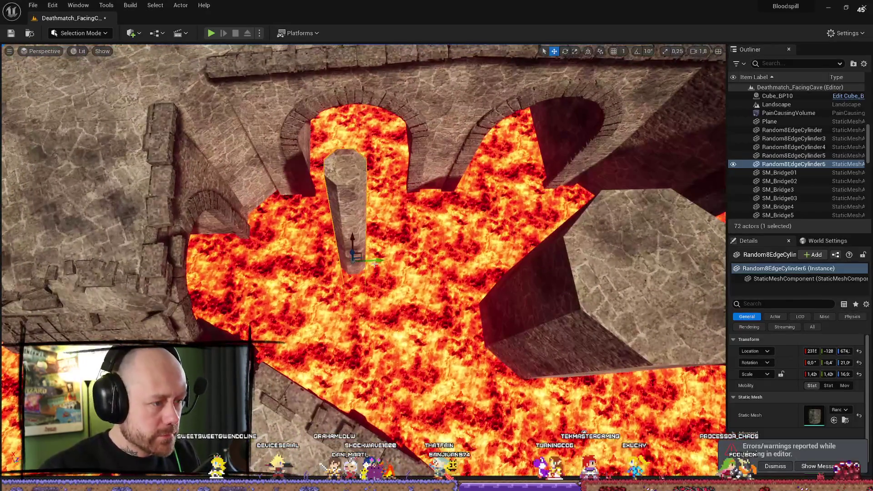
{"action": "left_click_drag", "start_coordinate": [387, 264], "coordinate": [190, 295]}
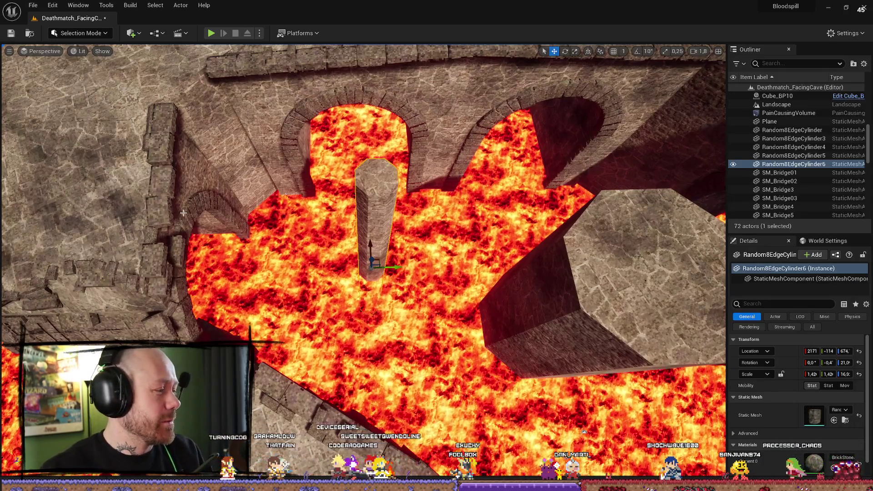
{"action": "left_click", "coordinate": [212, 33]}
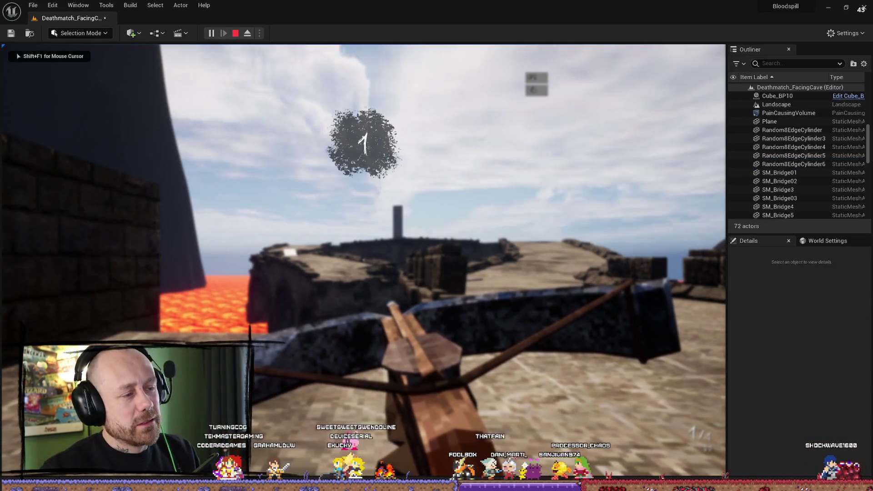
Walk over the octagon platform, up the ramp and to the bridge edge, then stop playing.
{"action": "key", "text": "w"}
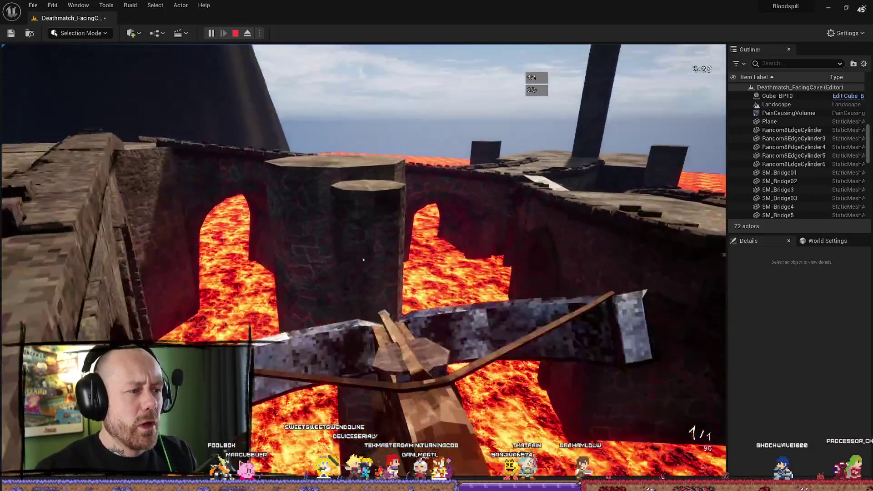
{"action": "key", "text": "w"}
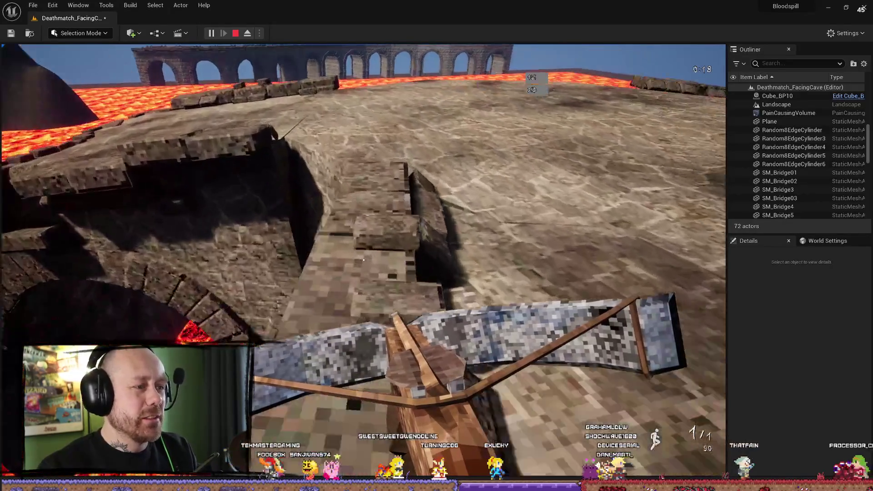
{"action": "key", "text": "w"}
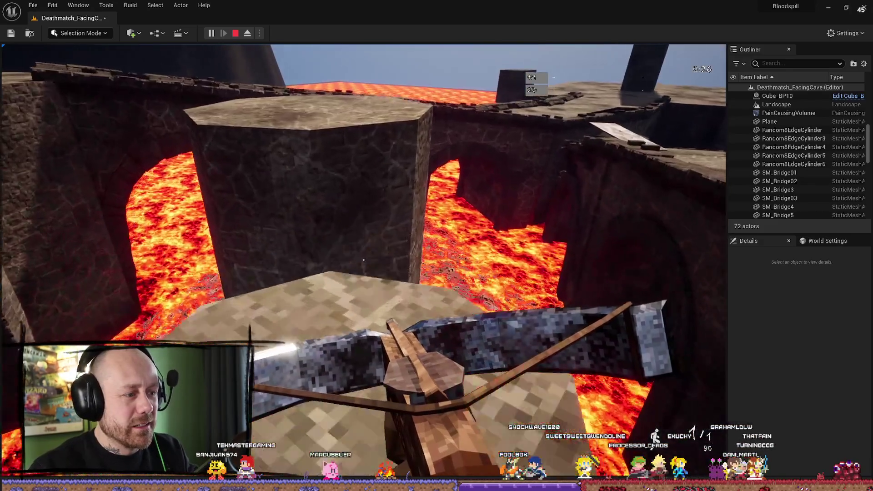
{"action": "key", "text": "w"}
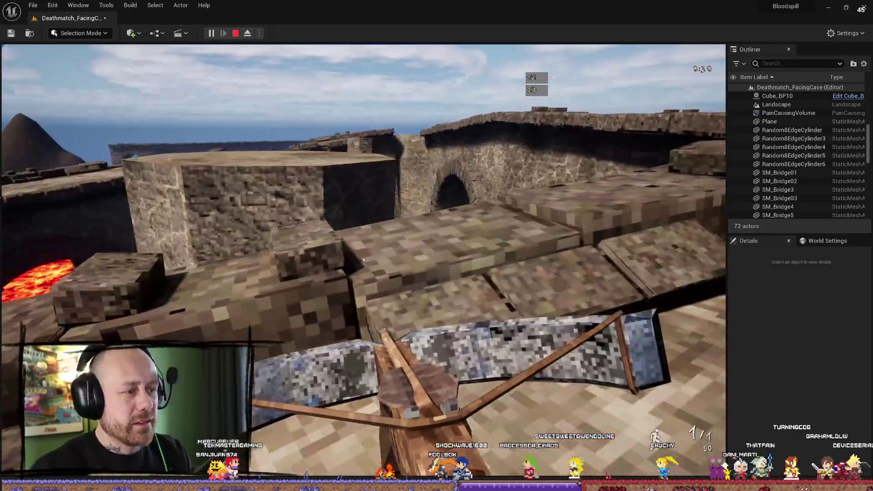
{"action": "key", "text": "w"}
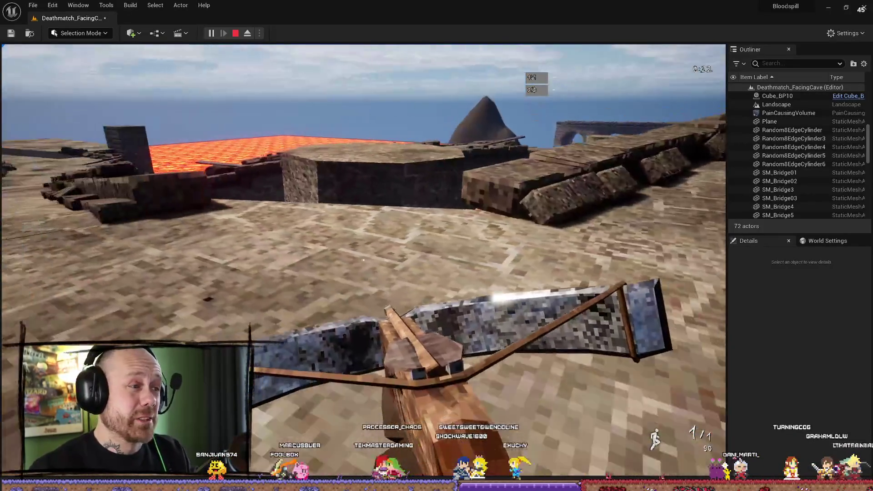
{"action": "key", "text": "w"}
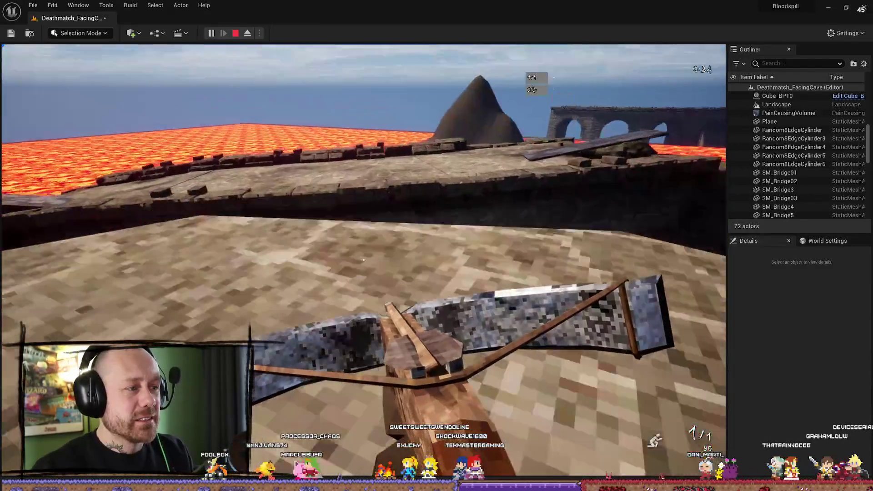
{"action": "key", "text": "w"}
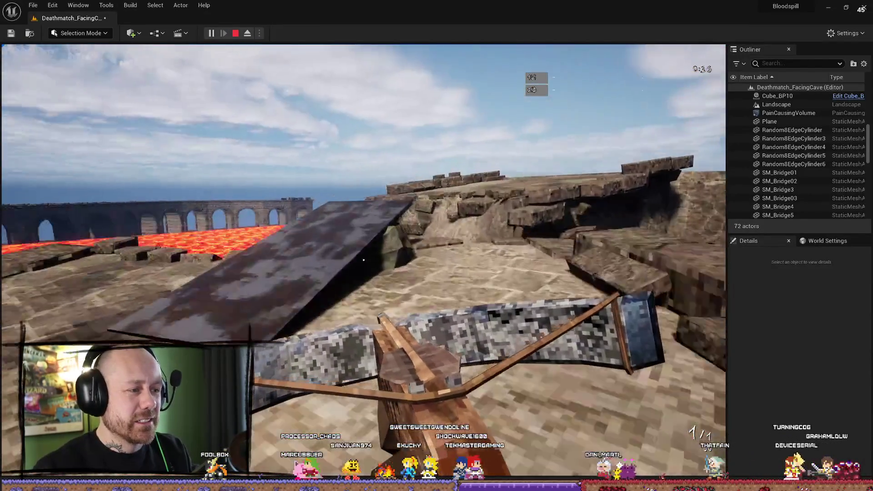
{"action": "key", "text": "w"}
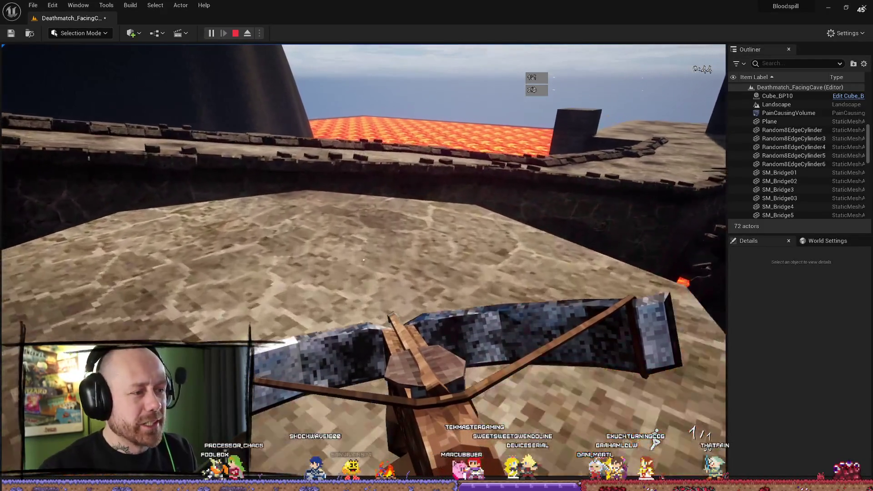
{"action": "key", "text": "w"}
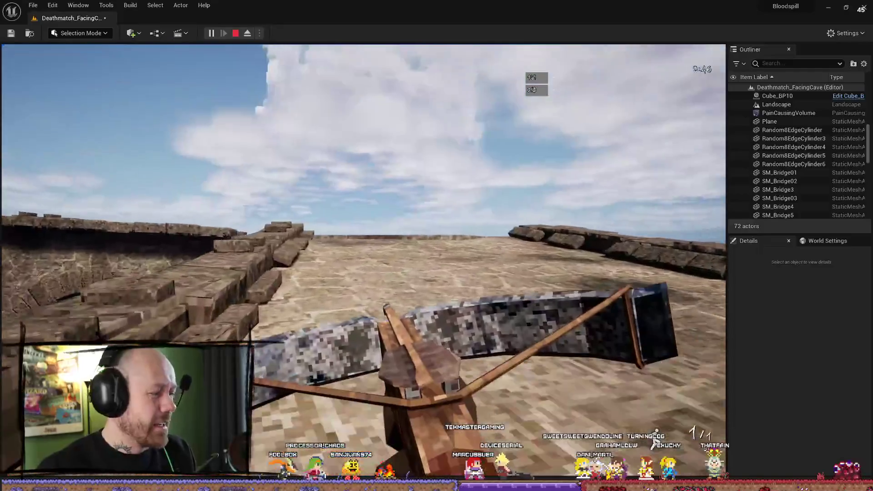
{"action": "key", "text": "w"}
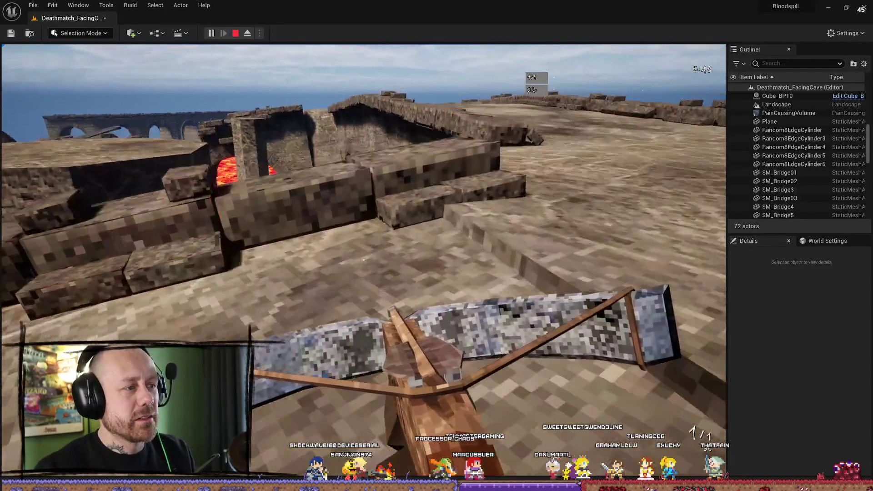
{"action": "key", "text": "Escape"}
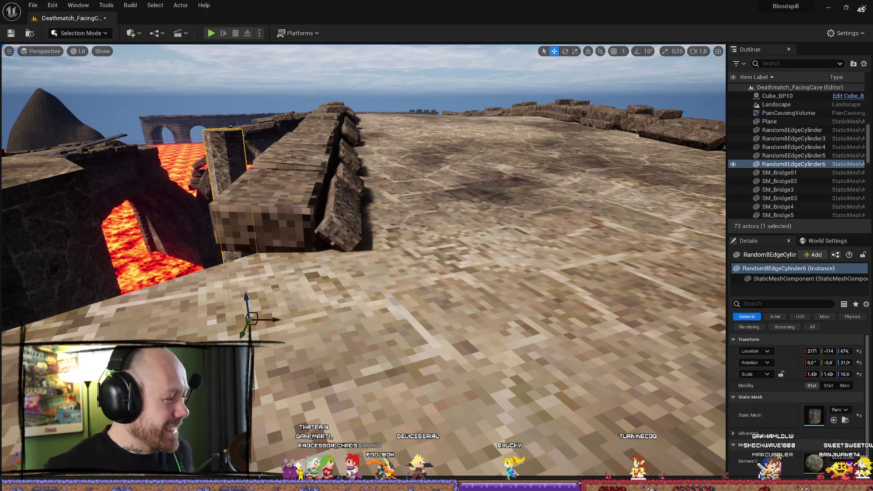
Set camera speed to 2.5 and orbit out over the bridges and thin pillar.
{"action": "mouse_move", "coordinate": [364, 227]}
{"action": "left_mouse_down"}
{"action": "mouse_move", "coordinate": [364, 182]}
{"action": "mouse_move", "coordinate": [364, 291]}
{"action": "mouse_move", "coordinate": [364, 254]}
{"action": "mouse_move", "coordinate": [346, 209]}
{"action": "mouse_move", "coordinate": [535, 263]}
{"action": "left_mouse_up"}
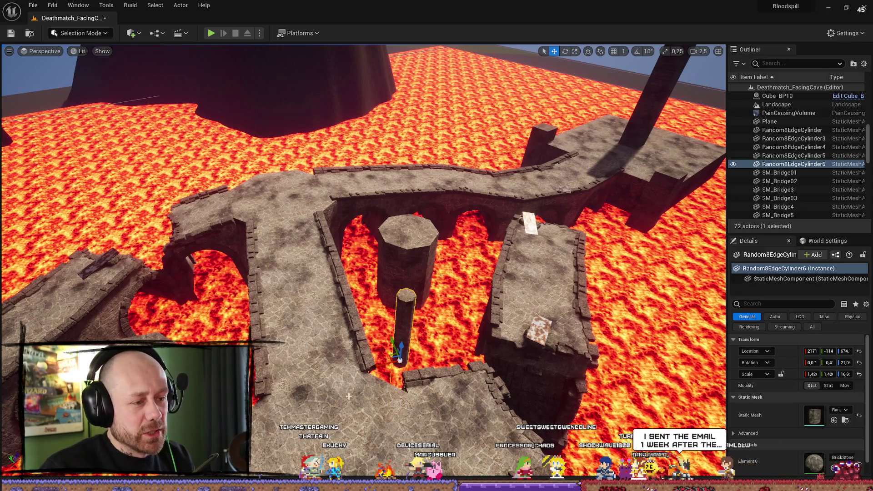
{"action": "mouse_move", "coordinate": [348, 397]}
{"action": "left_mouse_down"}
{"action": "mouse_move", "coordinate": [148, 171]}
{"action": "mouse_move", "coordinate": [373, 327]}
{"action": "left_mouse_up"}
{"action": "left_click_drag", "start_coordinate": [466, 212], "coordinate": [51, 302]}
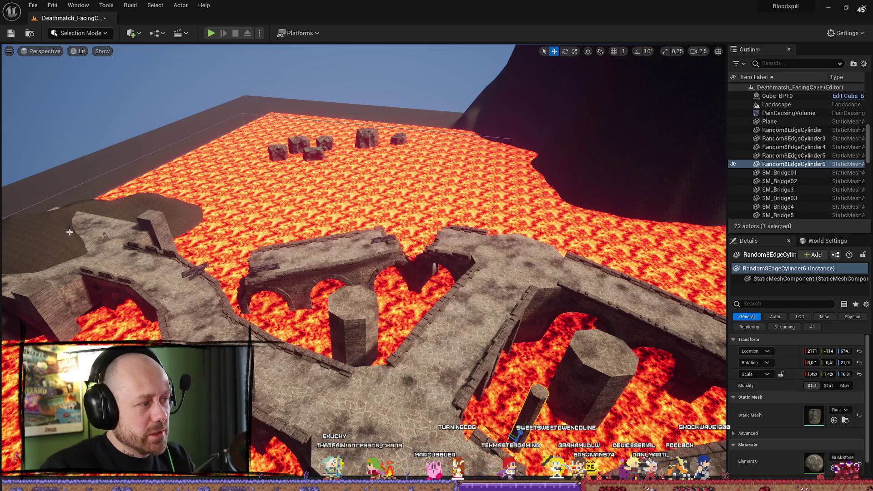
{"action": "left_click_drag", "start_coordinate": [344, 413], "coordinate": [495, 280]}
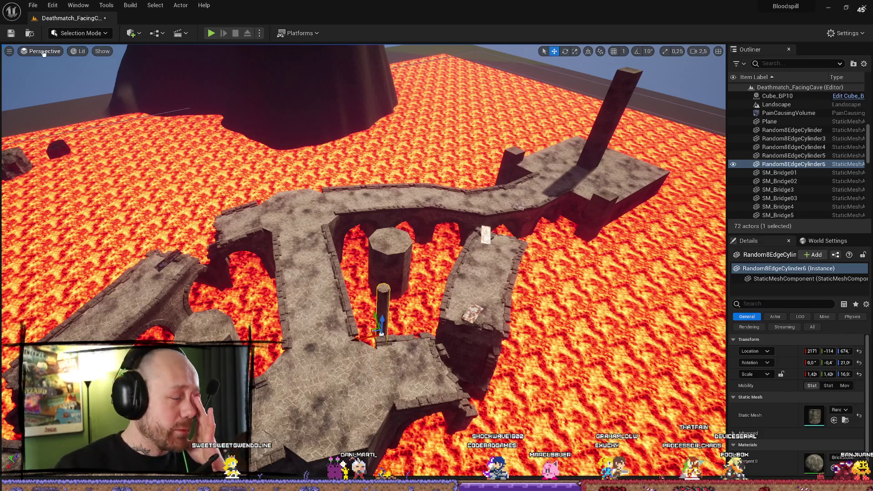
Browse the viewport display options menu without changes, then switch to the Steam window.
{"action": "left_click", "coordinate": [9, 52]}
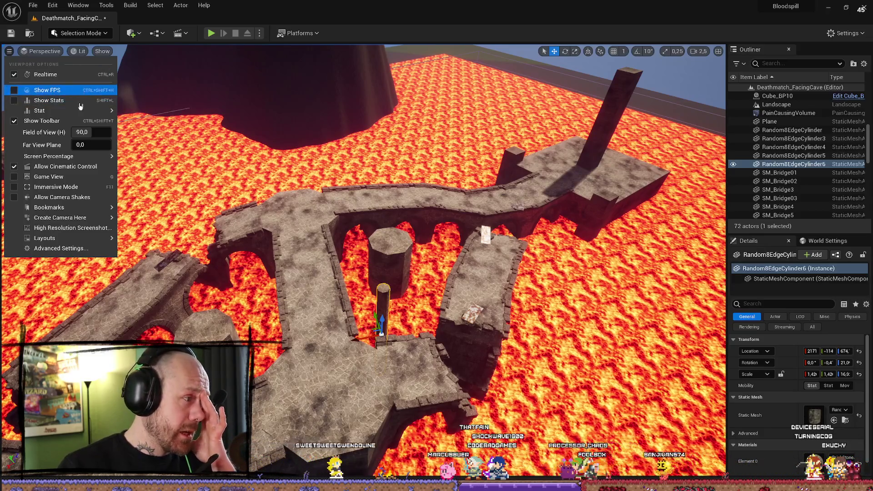
{"action": "mouse_move", "coordinate": [69, 156]}
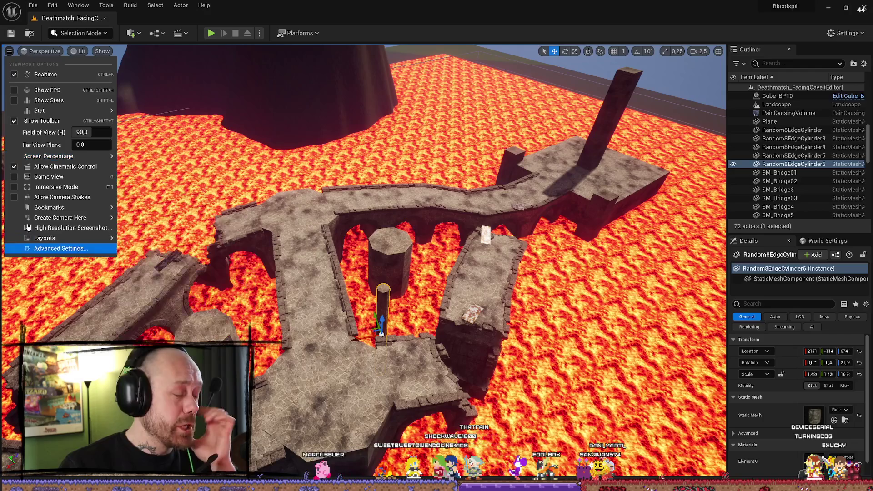
{"action": "key", "text": "Escape"}
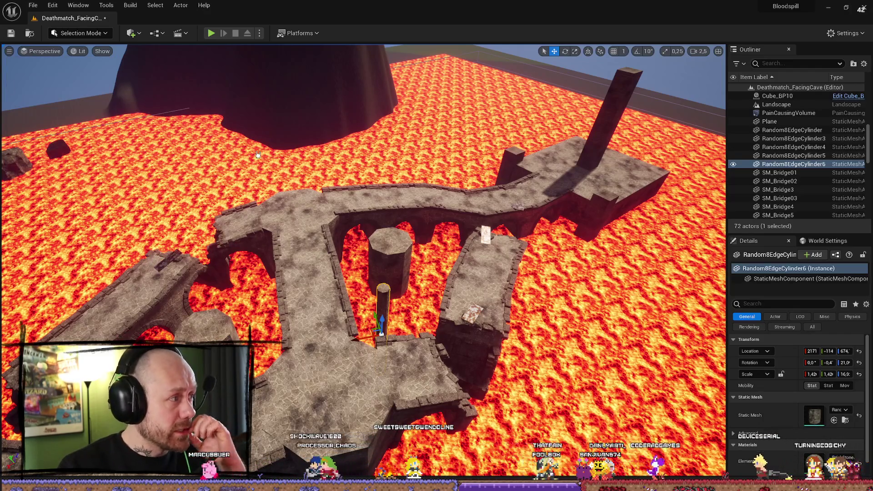
{"action": "key", "text": "alt+Tab"}
Glance at the Steam library, then return to the Store page.
{"action": "mouse_move", "coordinate": [189, 68]}
{"action": "left_click", "coordinate": [161, 64]}
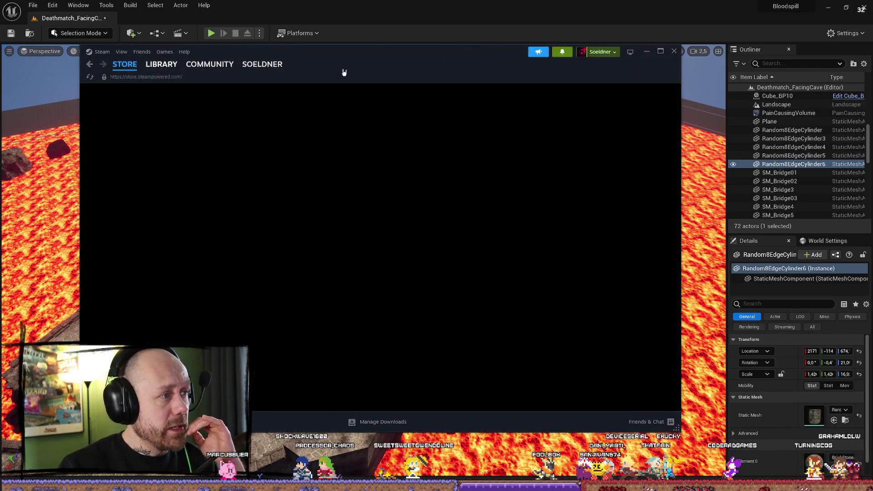
{"action": "left_click", "coordinate": [171, 78]}
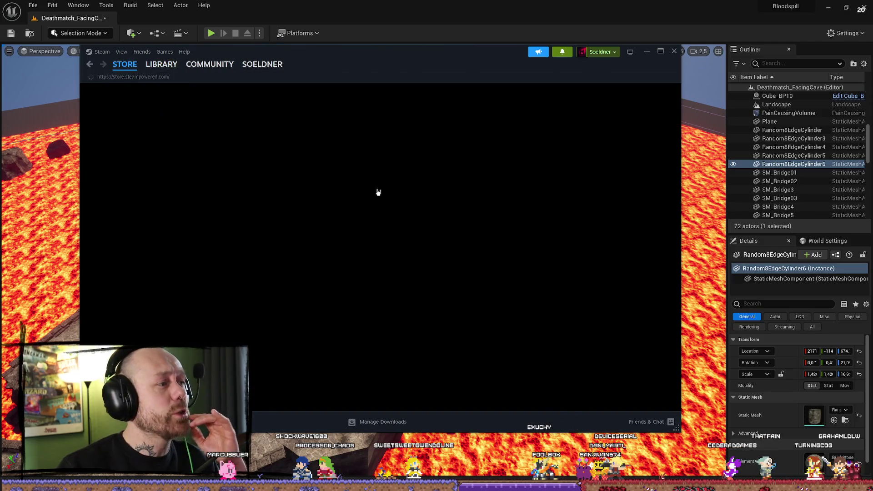
Scroll down the store front page and select the Trending Free tab under New & Trending.
{"action": "scroll", "coordinate": [550, 203], "scroll_direction": "down", "scroll_amount": 15}
{"action": "scroll", "coordinate": [550, 203], "scroll_direction": "up", "scroll_amount": 6}
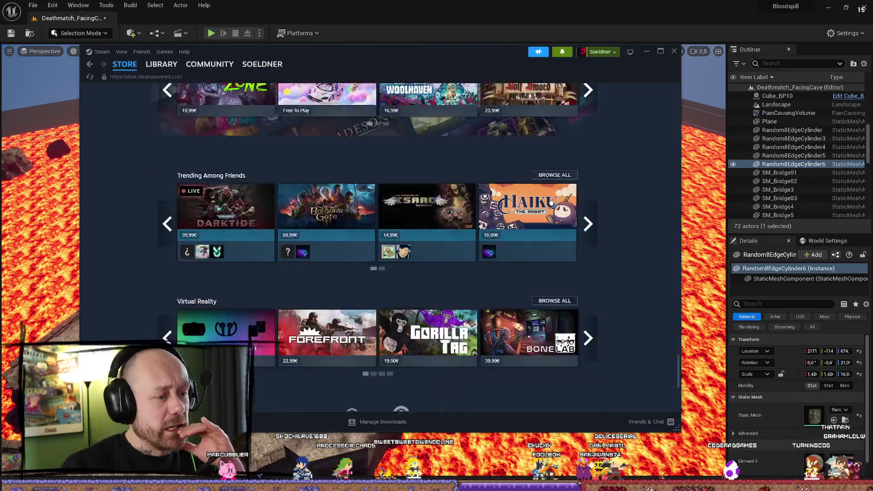
{"action": "scroll", "coordinate": [537, 228], "scroll_direction": "down", "scroll_amount": 8}
{"action": "scroll", "coordinate": [532, 243], "scroll_direction": "down", "scroll_amount": 12}
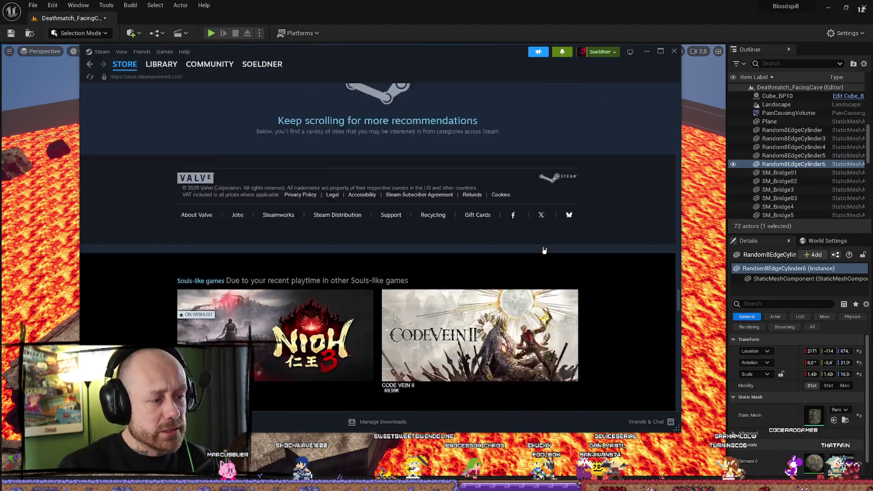
{"action": "scroll", "coordinate": [541, 241], "scroll_direction": "down", "scroll_amount": 20}
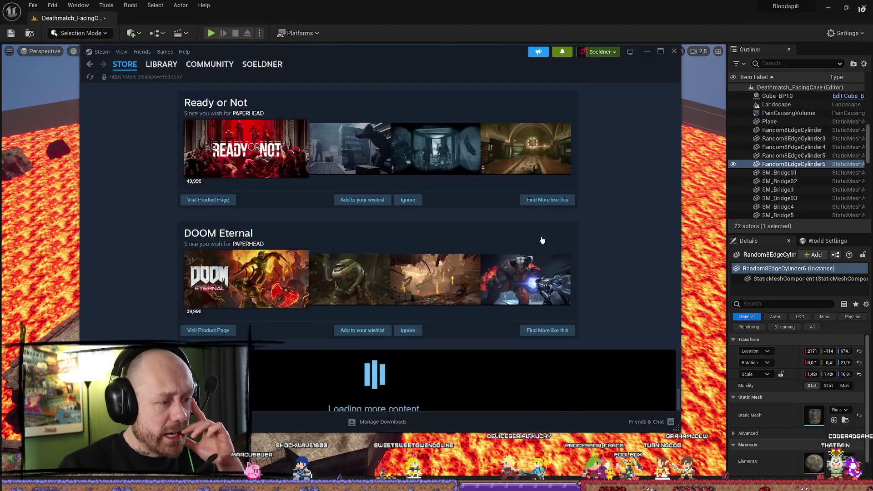
{"action": "scroll", "coordinate": [541, 237], "scroll_direction": "down", "scroll_amount": 20}
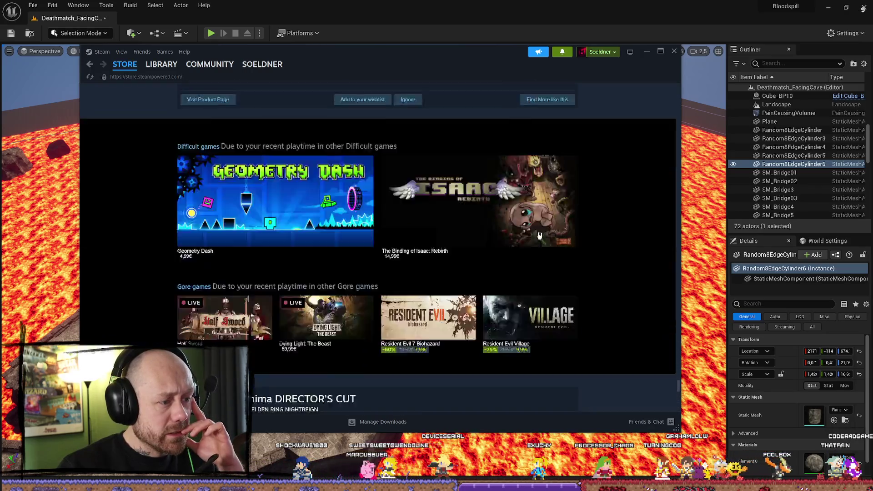
{"action": "mouse_move", "coordinate": [679, 407]}
{"action": "left_mouse_down"}
{"action": "mouse_move", "coordinate": [676, 94]}
{"action": "mouse_move", "coordinate": [677, 118]}
{"action": "left_mouse_up"}
{"action": "scroll", "coordinate": [623, 189], "scroll_direction": "down", "scroll_amount": 7}
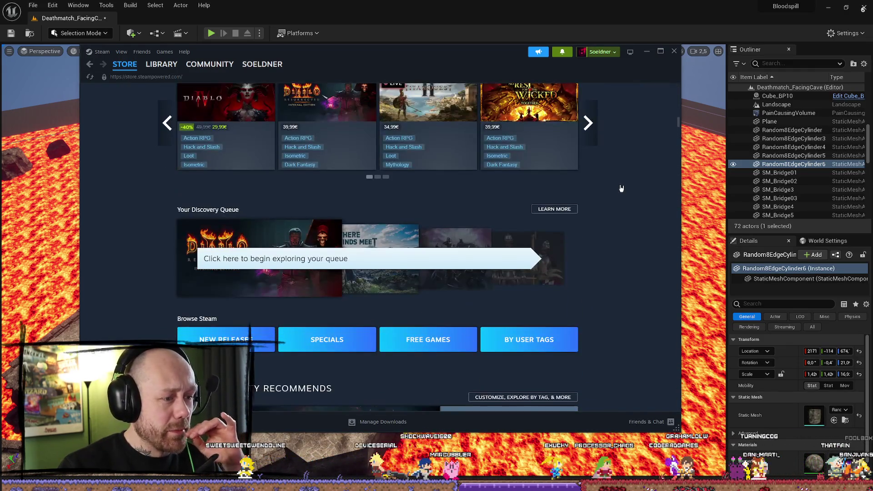
{"action": "scroll", "coordinate": [638, 223], "scroll_direction": "down", "scroll_amount": 12}
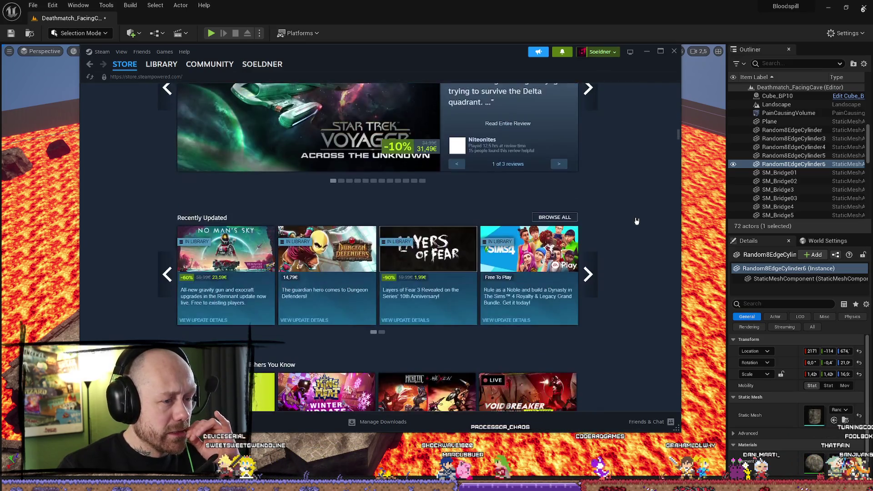
{"action": "scroll", "coordinate": [637, 221], "scroll_direction": "down", "scroll_amount": 1}
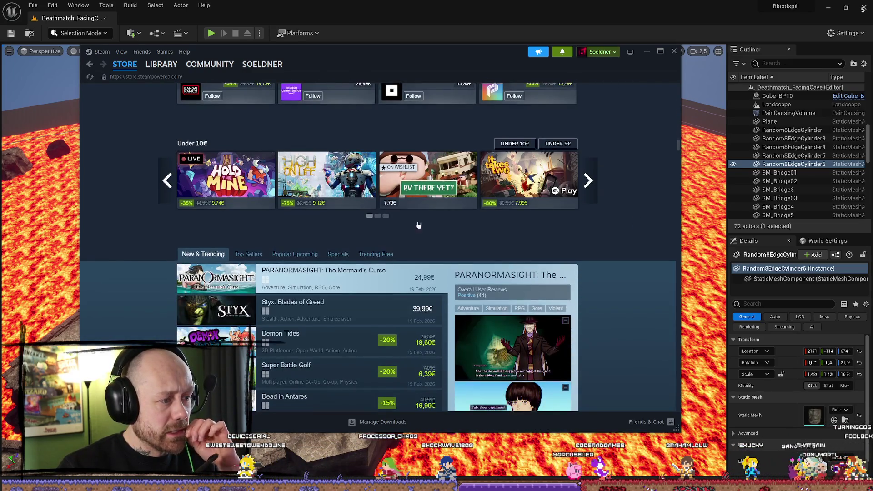
{"action": "left_click", "coordinate": [374, 255]}
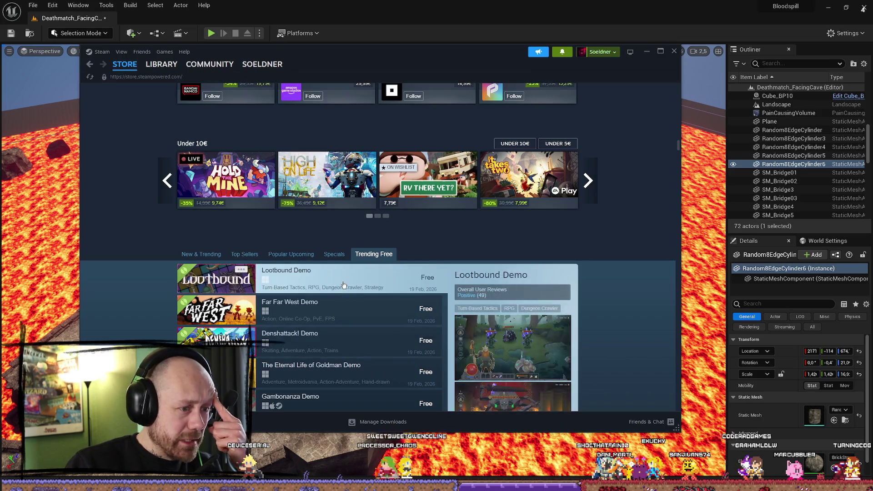
Scroll through the Trending Free demos such as Lootbound Demo and Far Far West Demo.
{"action": "scroll", "coordinate": [337, 285], "scroll_direction": "down", "scroll_amount": 1}
{"action": "scroll", "coordinate": [337, 286], "scroll_direction": "down", "scroll_amount": 1}
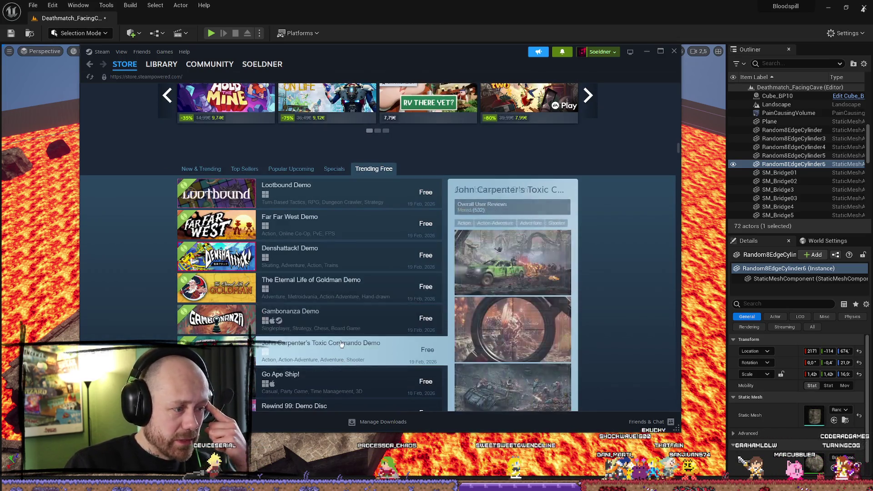
{"action": "scroll", "coordinate": [344, 314], "scroll_direction": "down", "scroll_amount": 2}
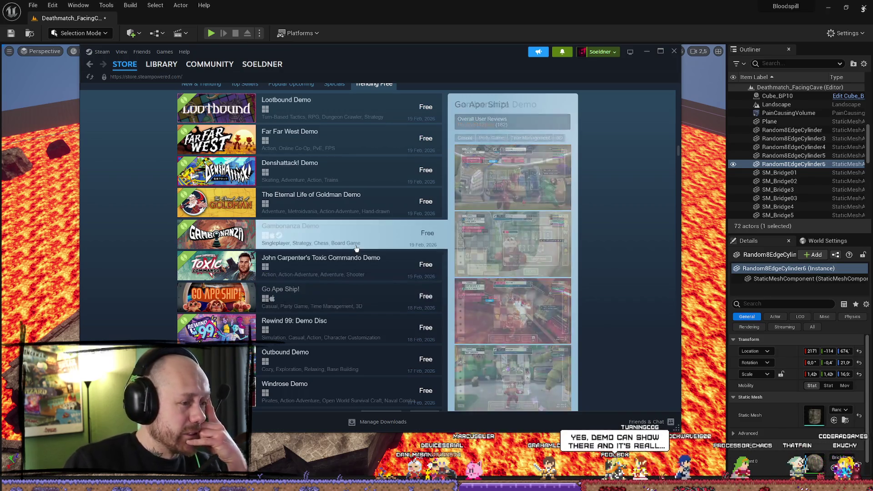
{"action": "scroll", "coordinate": [362, 262], "scroll_direction": "down", "scroll_amount": 1}
{"action": "scroll", "coordinate": [362, 262], "scroll_direction": "down", "scroll_amount": 1}
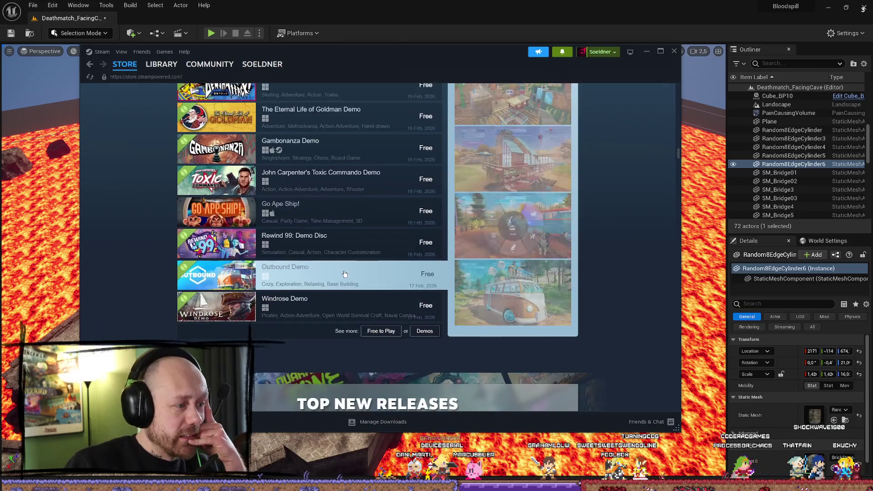
{"action": "scroll", "coordinate": [326, 311], "scroll_direction": "up", "scroll_amount": 3}
{"action": "scroll", "coordinate": [326, 311], "scroll_direction": "down", "scroll_amount": 2}
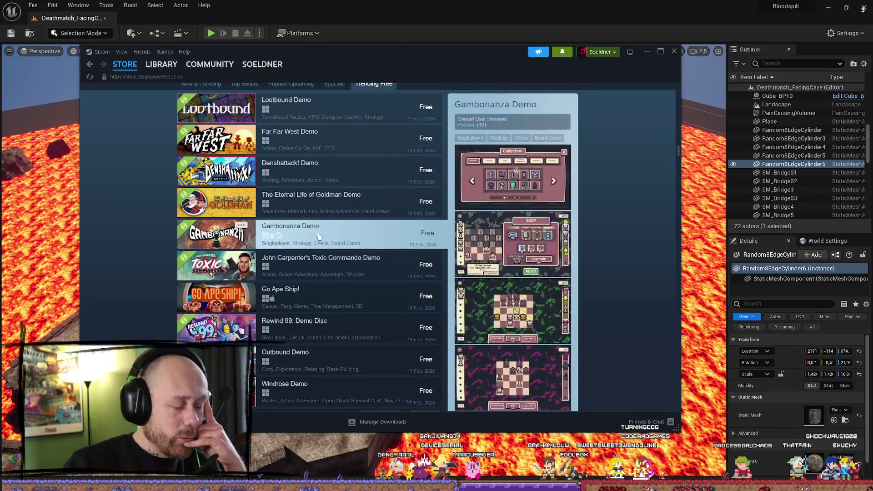
{"action": "scroll", "coordinate": [332, 195], "scroll_direction": "up", "scroll_amount": 2}
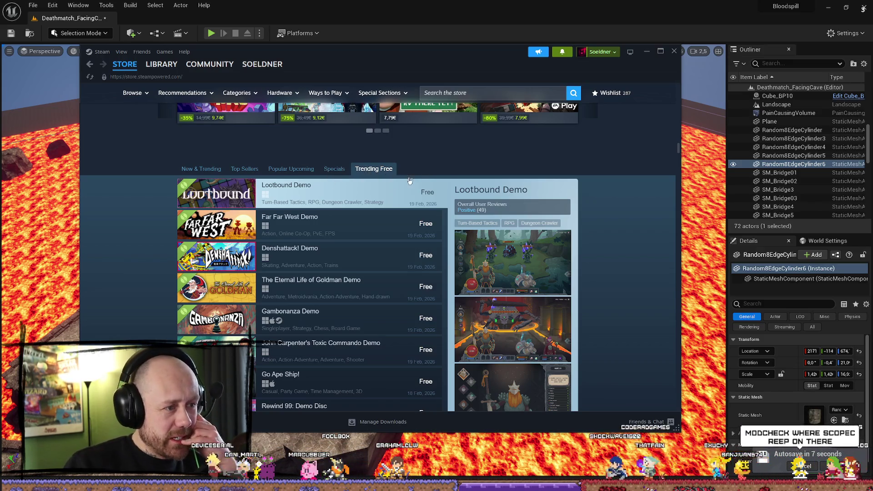
{"action": "scroll", "coordinate": [410, 181], "scroll_direction": "down", "scroll_amount": 2}
{"action": "scroll", "coordinate": [569, 166], "scroll_direction": "up", "scroll_amount": 3}
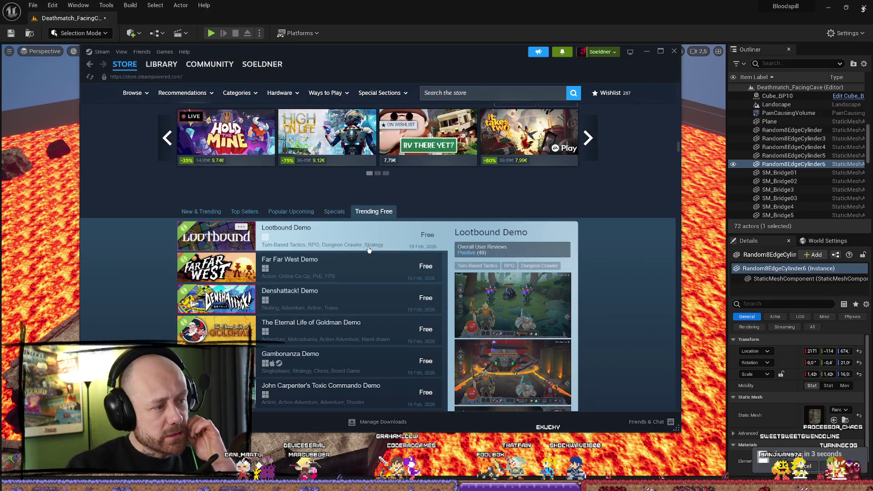
{"action": "left_click", "coordinate": [346, 254]}
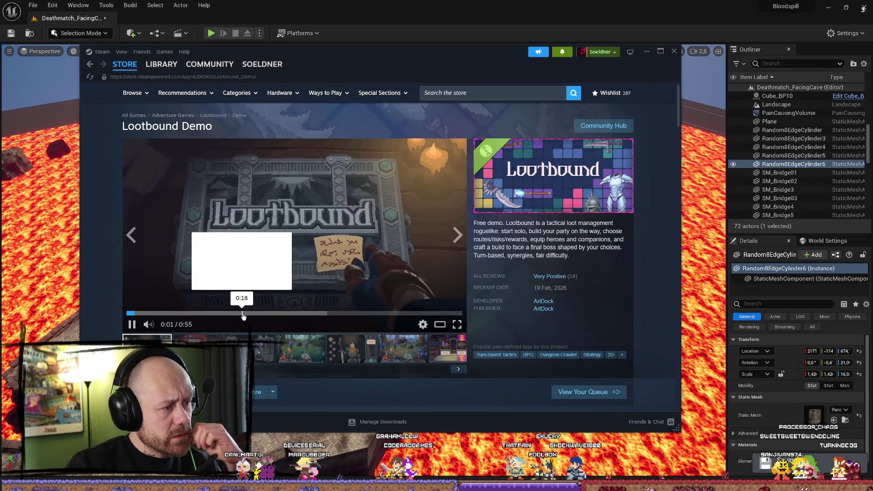
{"action": "left_click_drag", "start_coordinate": [246, 313], "coordinate": [334, 313]}
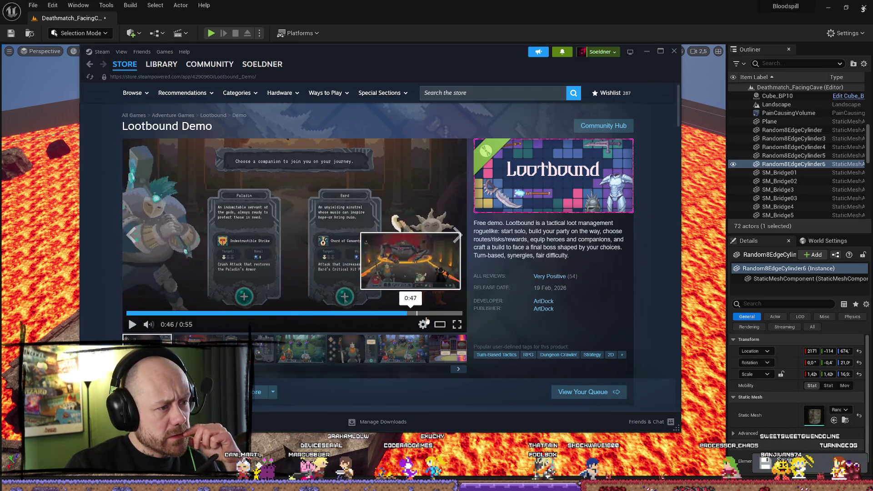
{"action": "left_click", "coordinate": [404, 313]}
{"action": "left_click", "coordinate": [146, 324]}
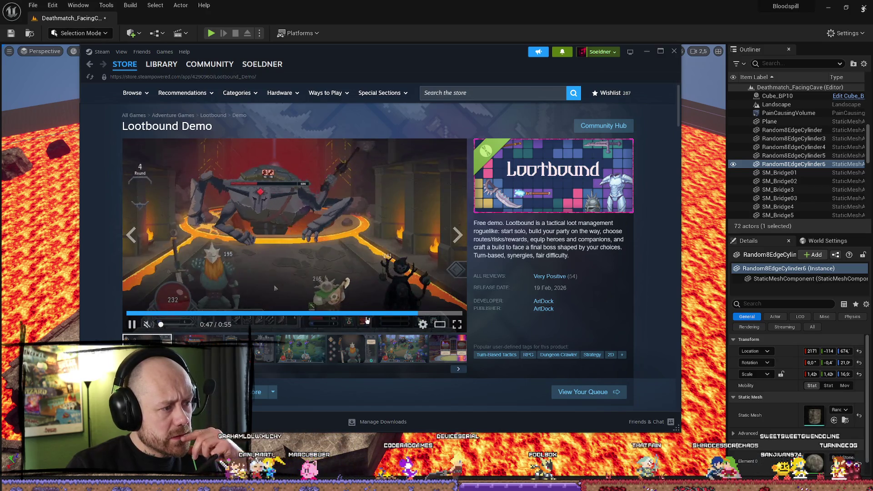
{"action": "key", "text": "alt+Left"}
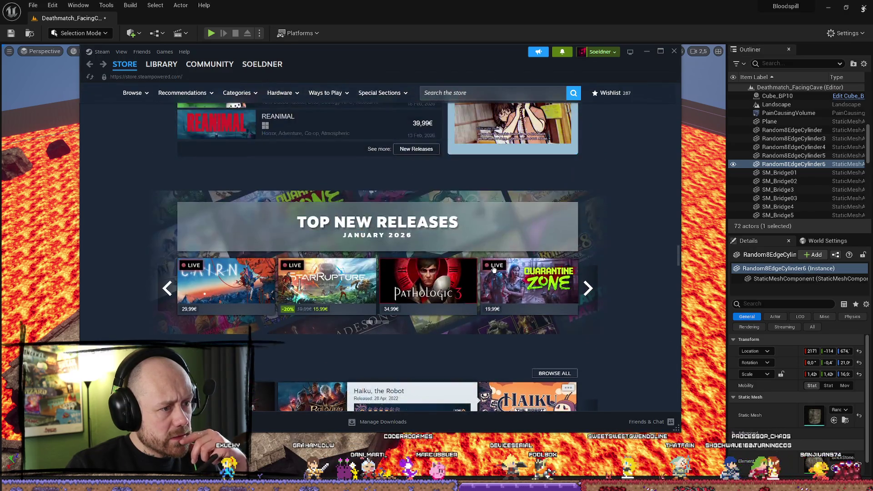
Switch to the Trending Free list and open the Outbound Demo store page.
{"action": "scroll", "coordinate": [357, 259], "scroll_direction": "up", "scroll_amount": 8}
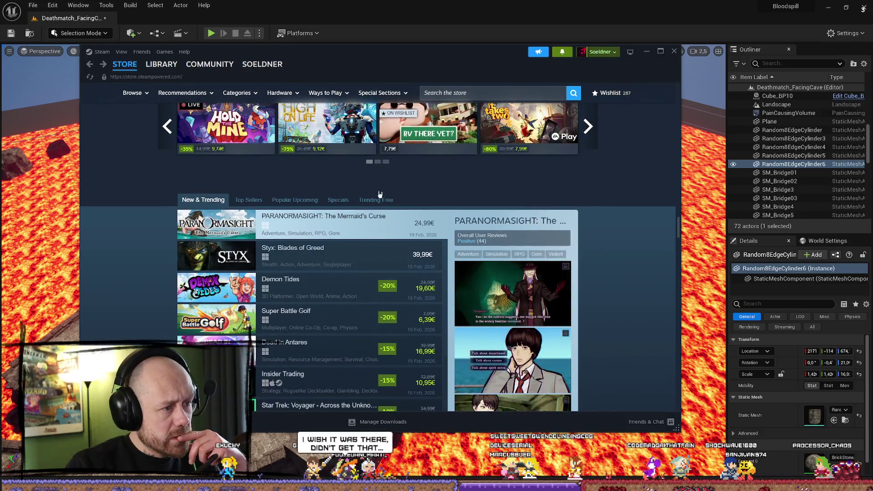
{"action": "left_click", "coordinate": [375, 200]}
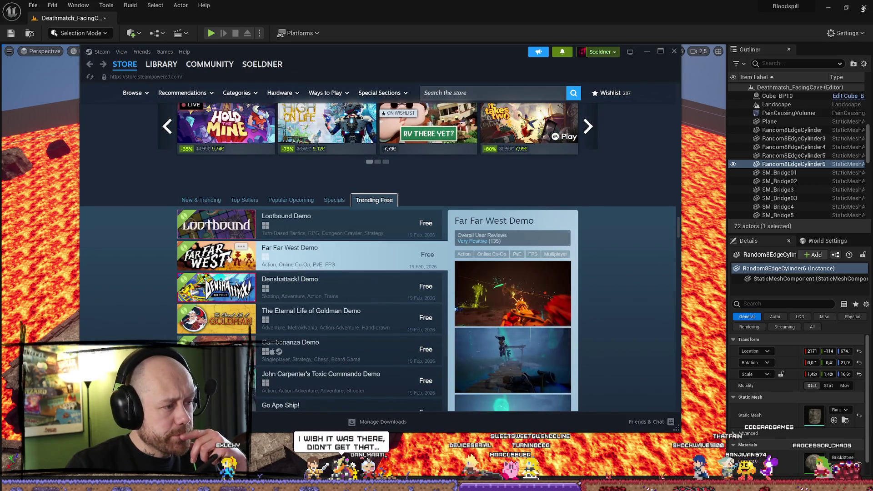
{"action": "scroll", "coordinate": [248, 314], "scroll_direction": "down", "scroll_amount": 3}
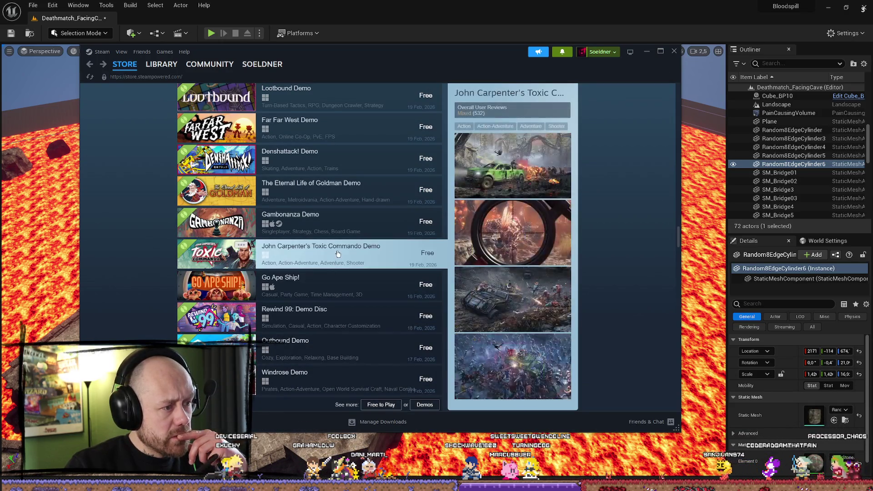
{"action": "scroll", "coordinate": [330, 254], "scroll_direction": "down", "scroll_amount": 2}
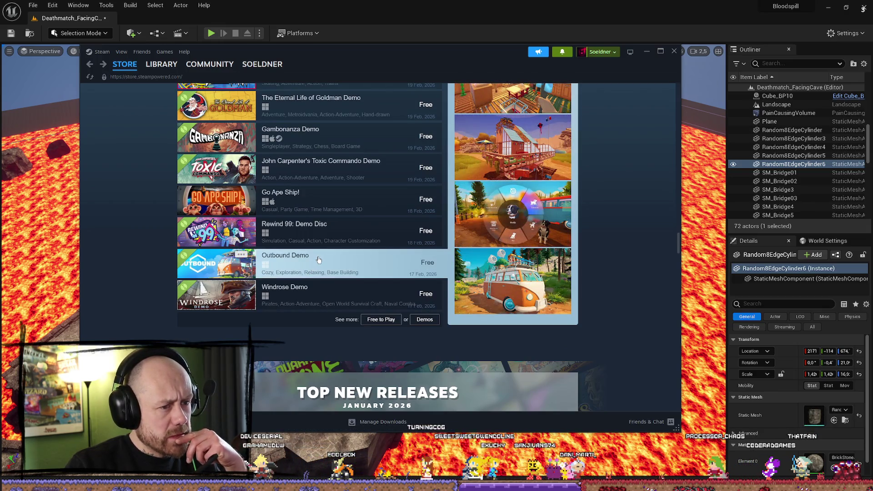
{"action": "left_click", "coordinate": [320, 259]}
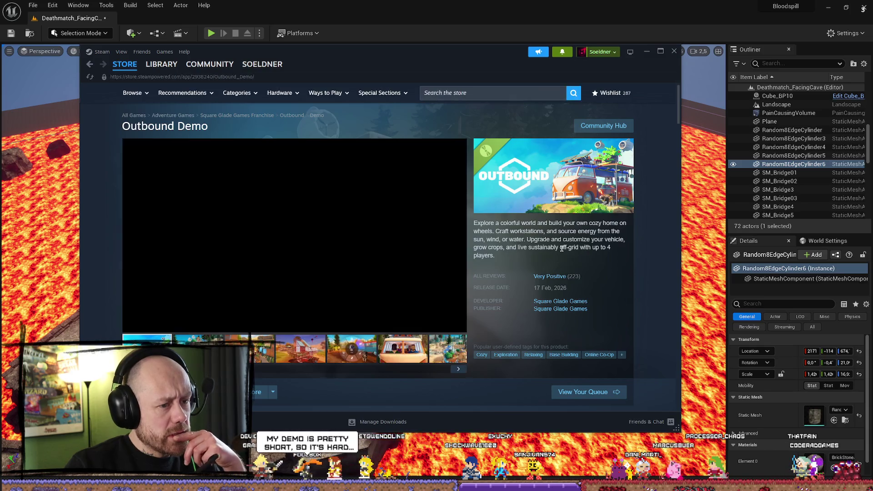
Skip ahead in the Outbound trailer and scroll to its Very Positive (223) rating and release date.
{"action": "scroll", "coordinate": [432, 287], "scroll_direction": "down", "scroll_amount": 5}
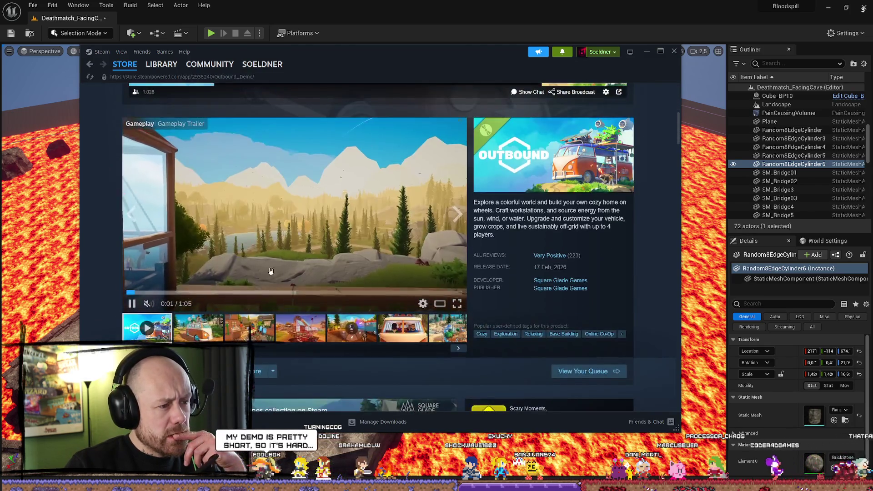
{"action": "left_click", "coordinate": [226, 295]}
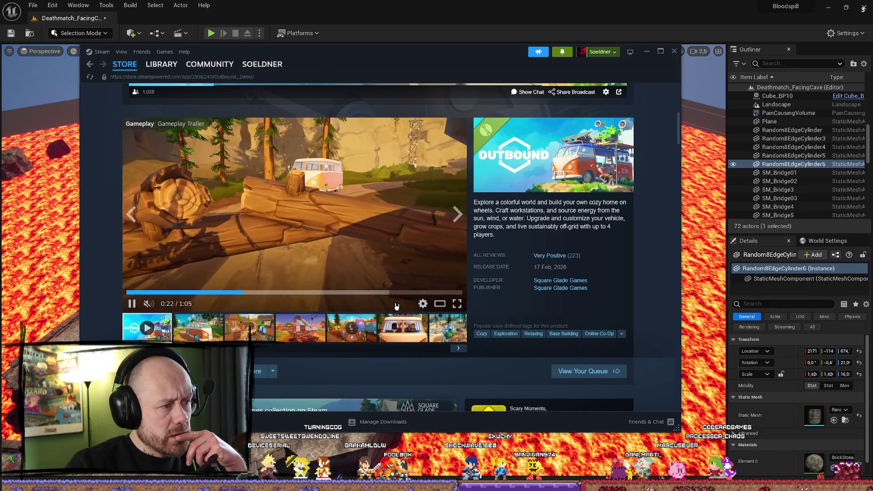
{"action": "scroll", "coordinate": [455, 273], "scroll_direction": "down", "scroll_amount": 4}
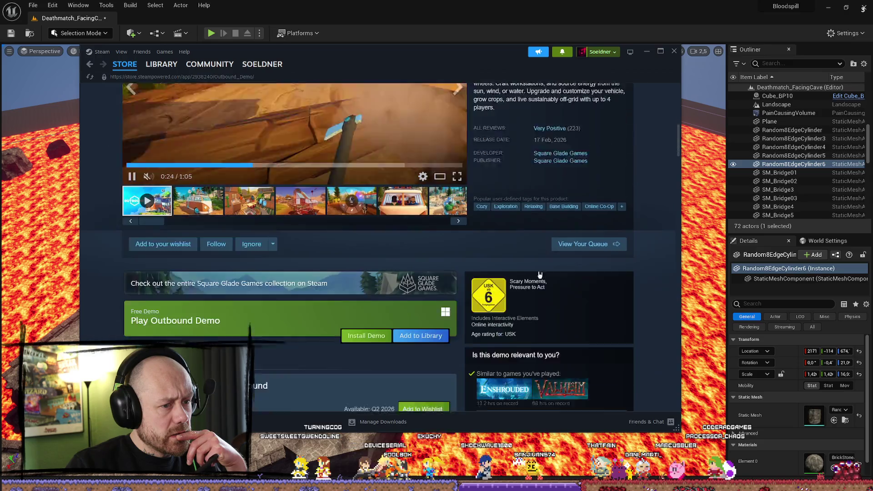
{"action": "scroll", "coordinate": [542, 169], "scroll_direction": "up", "scroll_amount": 2}
{"action": "scroll", "coordinate": [542, 168], "scroll_direction": "down", "scroll_amount": 5}
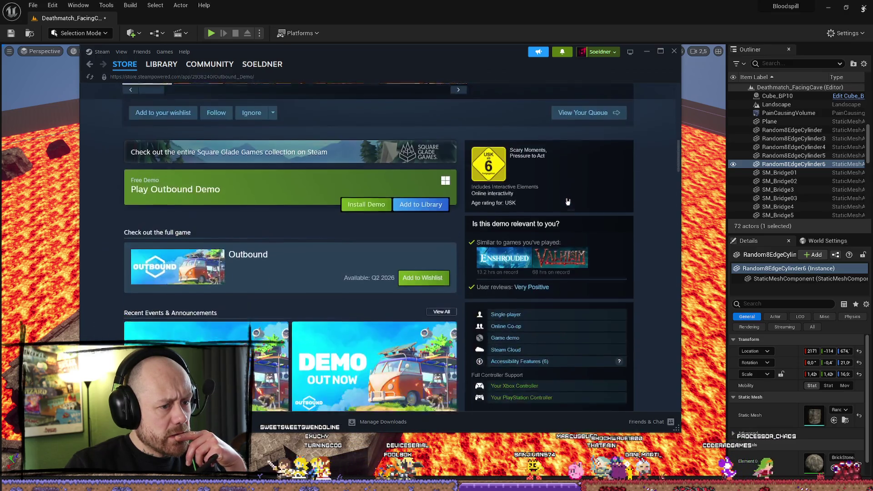
{"action": "scroll", "coordinate": [454, 227], "scroll_direction": "up", "scroll_amount": 10}
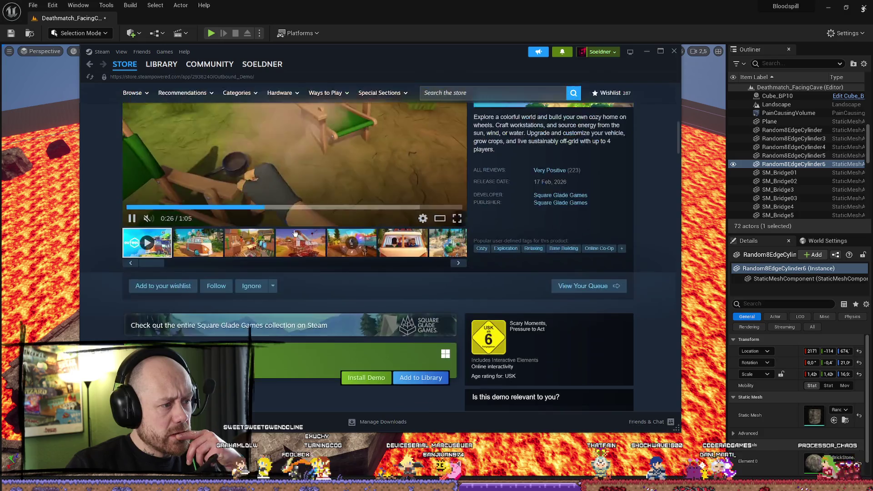
{"action": "scroll", "coordinate": [367, 227], "scroll_direction": "down", "scroll_amount": 3}
{"action": "scroll", "coordinate": [367, 228], "scroll_direction": "up", "scroll_amount": 5}
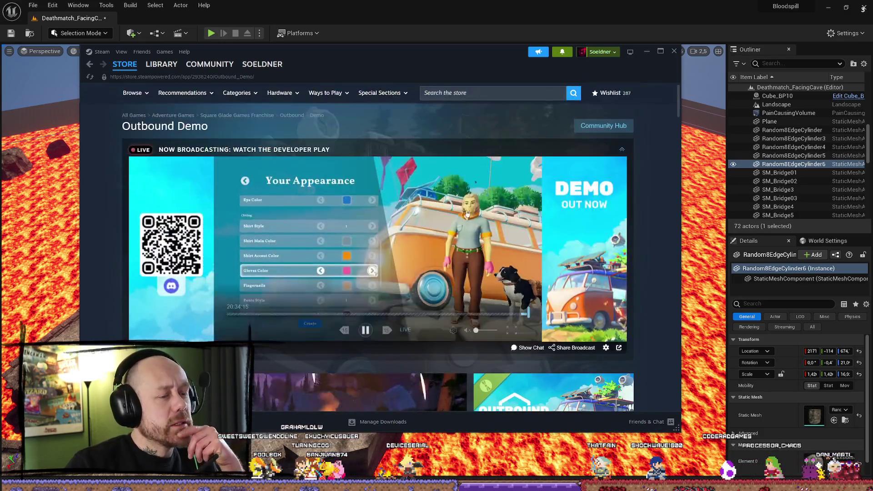
{"action": "scroll", "coordinate": [295, 303], "scroll_direction": "down", "scroll_amount": 5}
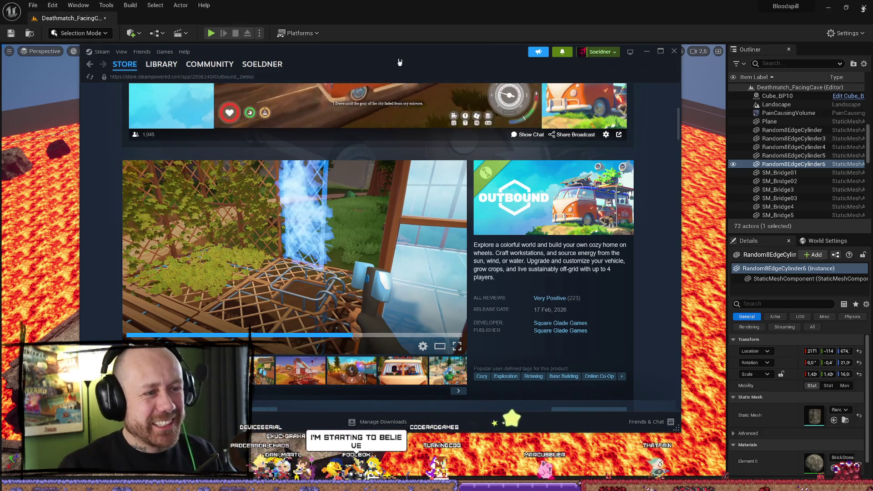
Scroll back up to the Outbound Demo trailer and game summary.
{"action": "scroll", "coordinate": [444, 174], "scroll_direction": "up", "scroll_amount": 5}
{"action": "scroll", "coordinate": [444, 174], "scroll_direction": "up", "scroll_amount": 1}
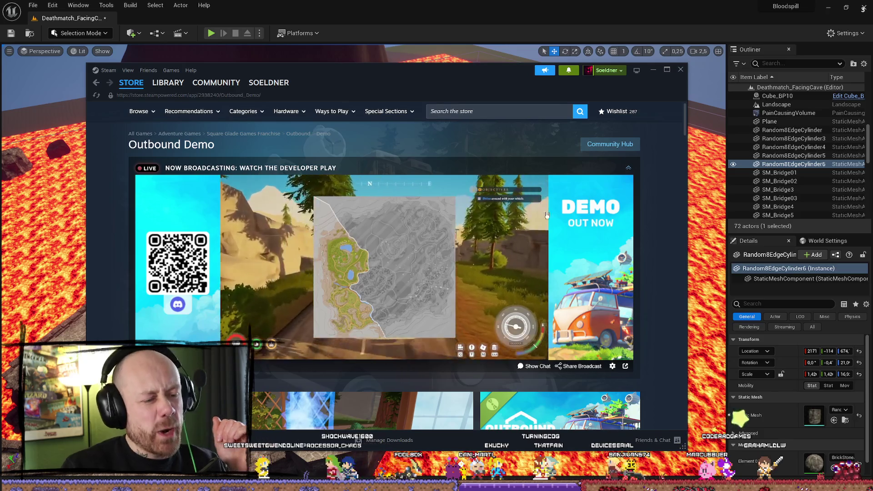
{"action": "scroll", "coordinate": [547, 215], "scroll_direction": "down", "scroll_amount": 7}
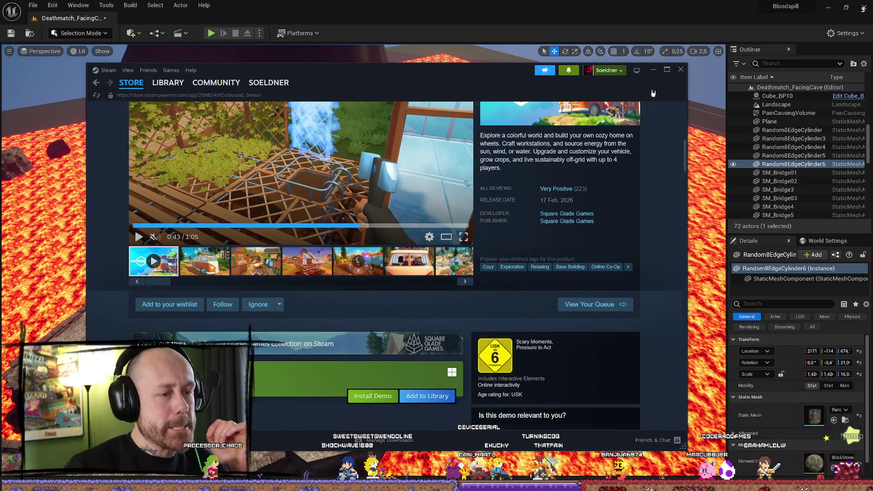
{"action": "scroll", "coordinate": [559, 173], "scroll_direction": "down", "scroll_amount": 3}
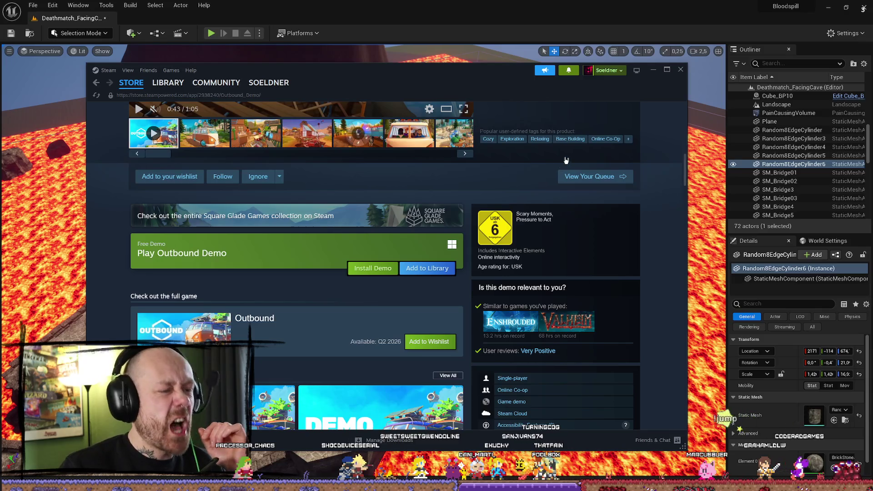
{"action": "scroll", "coordinate": [566, 160], "scroll_direction": "up", "scroll_amount": 5}
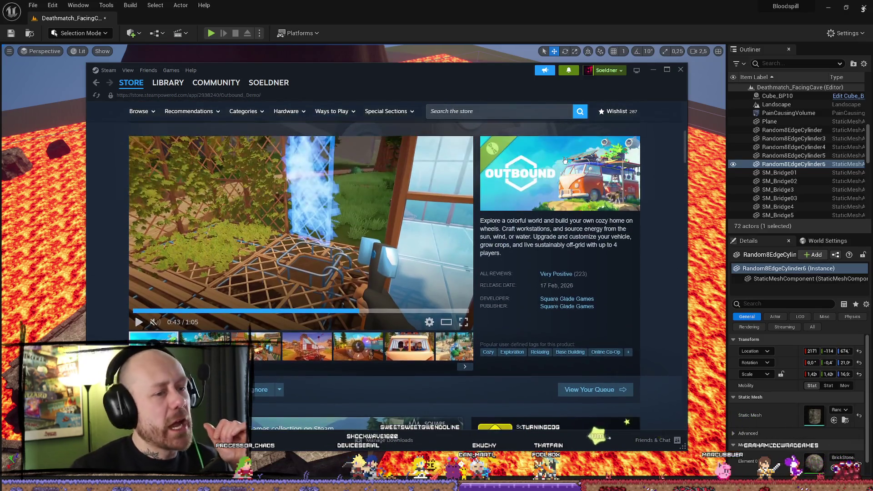
Close the Steam store and focus the viewport on the selected cylinder.
{"action": "left_click", "coordinate": [680, 69]}
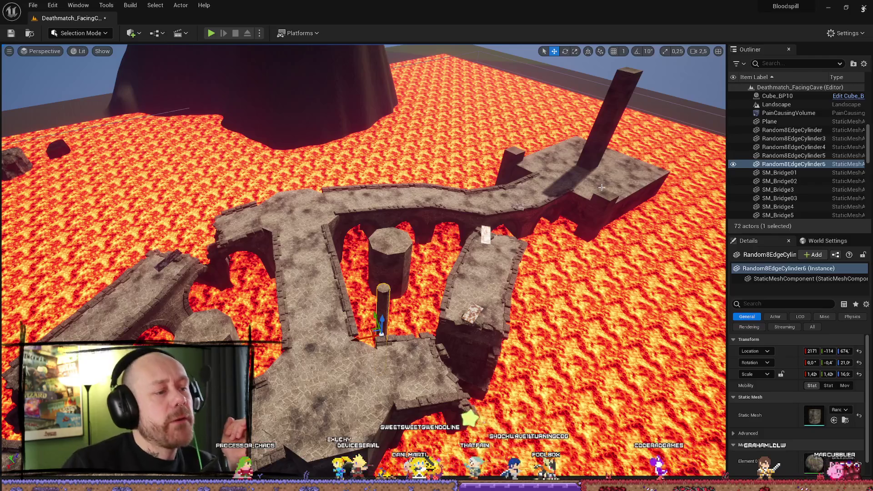
{"action": "key", "text": "f"}
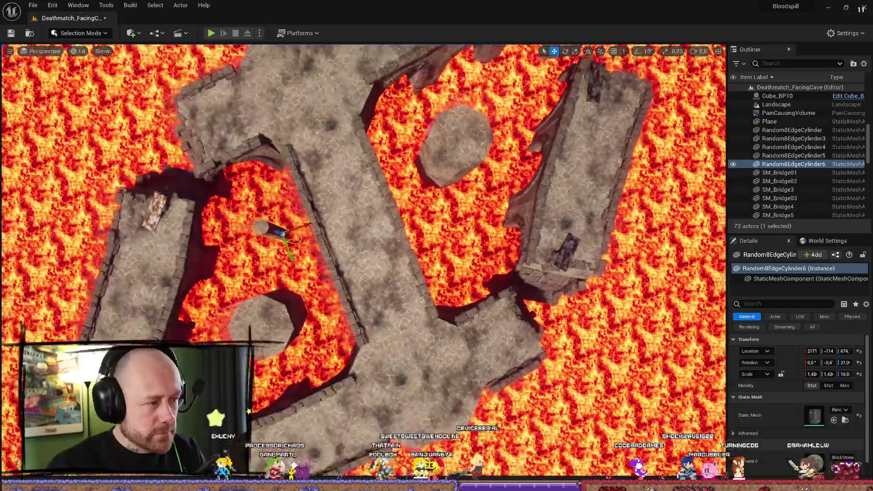
{"action": "scroll", "coordinate": [314, 171], "scroll_direction": "down", "scroll_amount": 3}
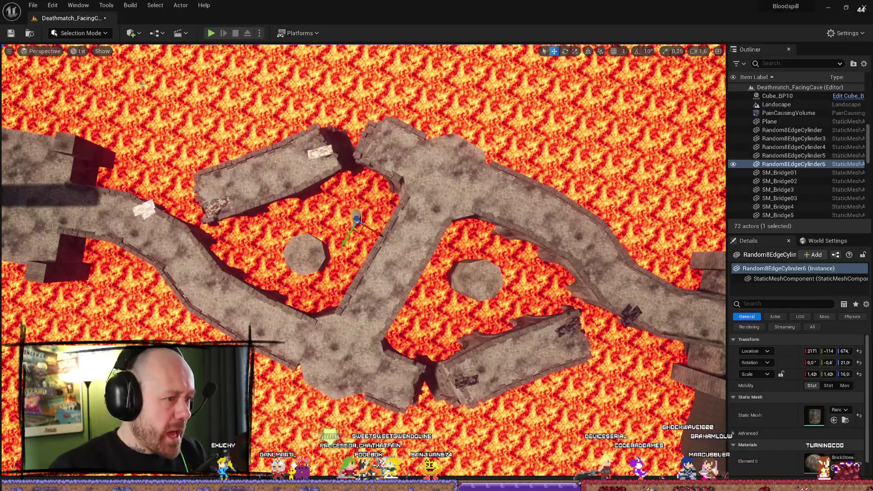
Set the viewport to Top with Lit shading and select the small stone cylinder.
{"action": "left_click", "coordinate": [41, 51]}
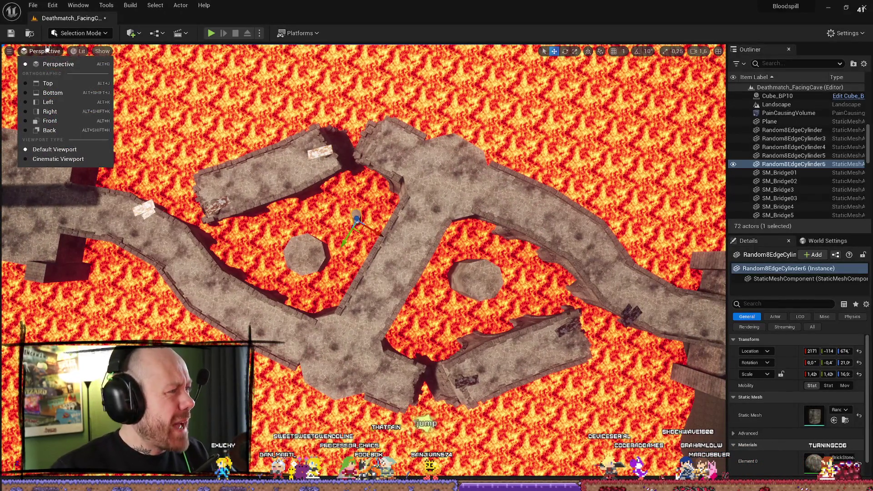
{"action": "left_click", "coordinate": [50, 84]}
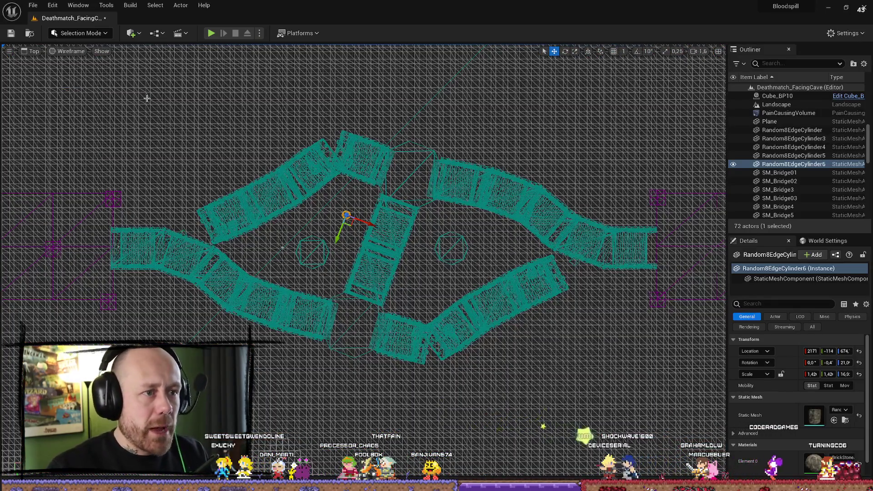
{"action": "left_click", "coordinate": [72, 55]}
{"action": "left_click", "coordinate": [74, 52]}
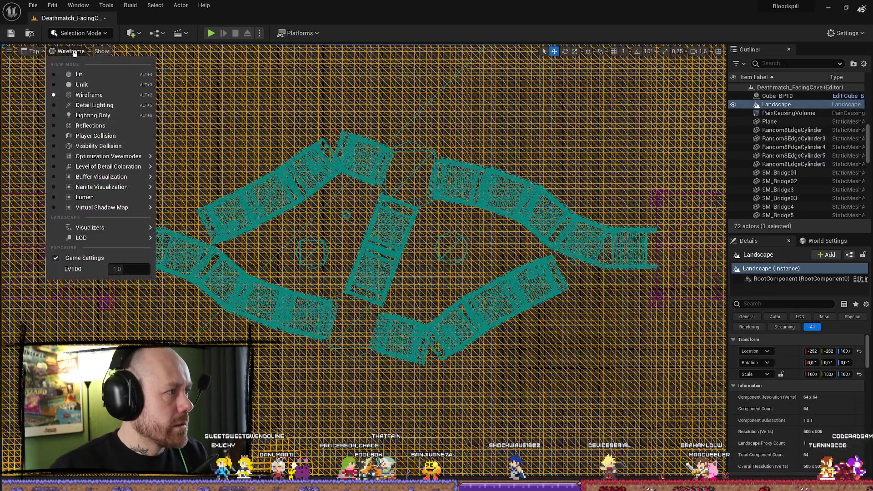
{"action": "left_click", "coordinate": [79, 75]}
{"action": "left_click", "coordinate": [364, 223]}
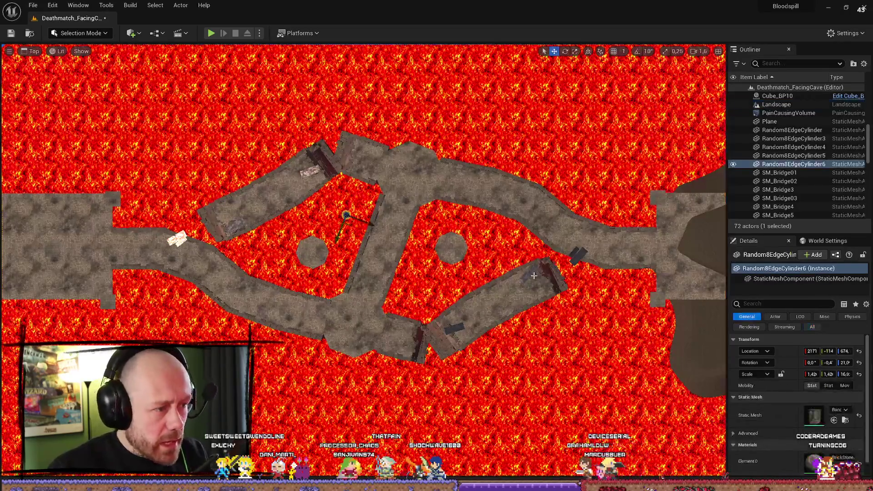
Alt-drag a copy of the stone cylinder beside the lower bridge, then start Play-in-Editor.
{"action": "mouse_move", "coordinate": [371, 224]}
{"action": "left_mouse_down"}
{"action": "mouse_move", "coordinate": [462, 262]}
{"action": "mouse_move", "coordinate": [415, 304]}
{"action": "mouse_move", "coordinate": [442, 297]}
{"action": "left_mouse_up"}
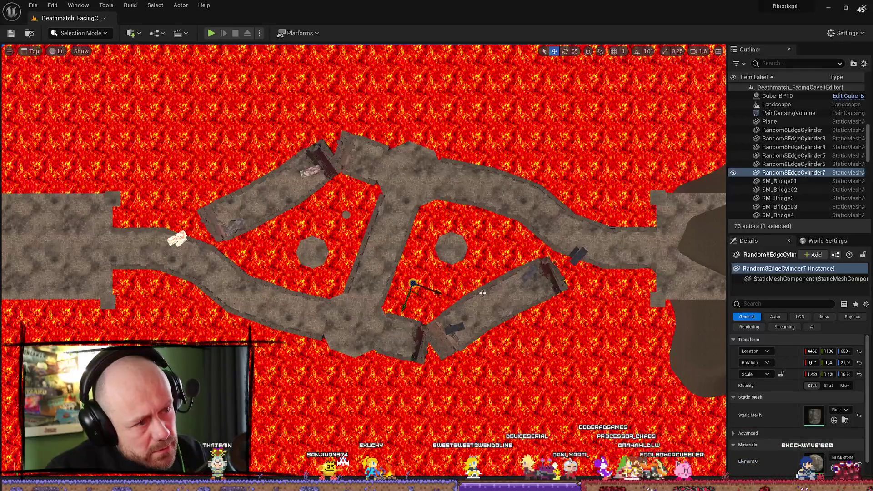
{"action": "left_click", "coordinate": [82, 51]}
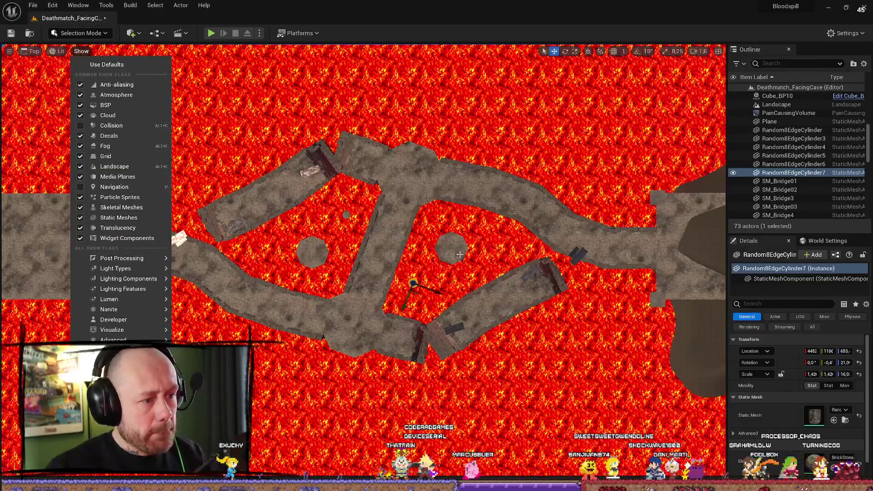
{"action": "left_click", "coordinate": [211, 33]}
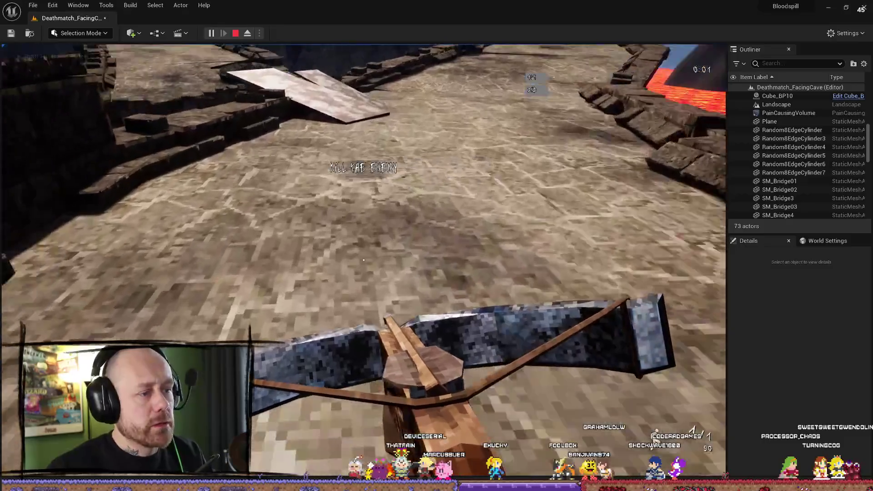
Walk over the plank, stone ramp and raised platform to the lava arch, then stop the playtest.
{"action": "key", "text": "w"}
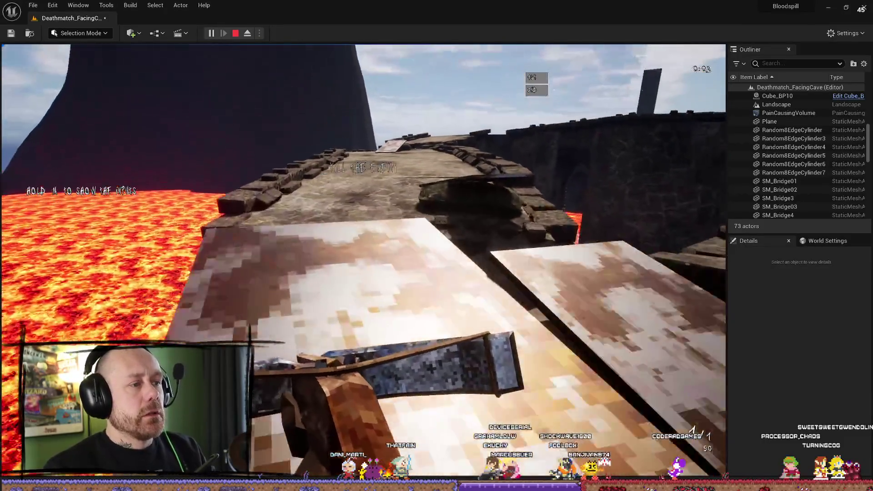
{"action": "key", "text": "w"}
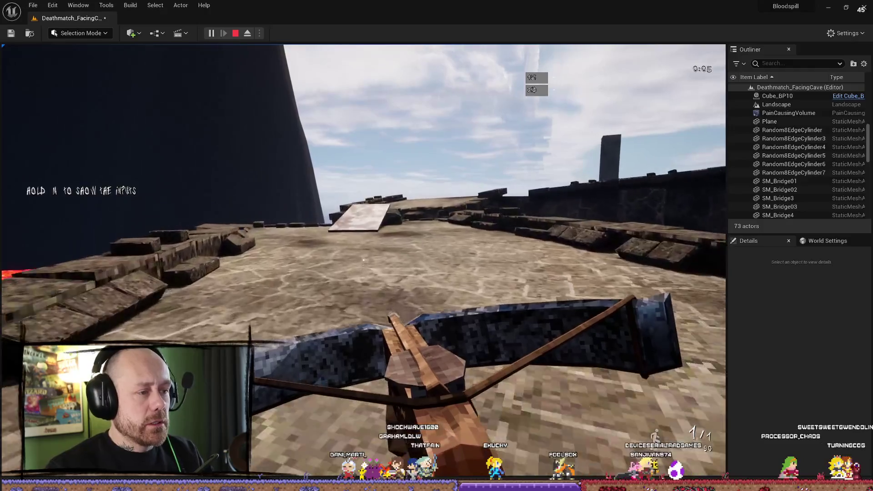
{"action": "key", "text": "w"}
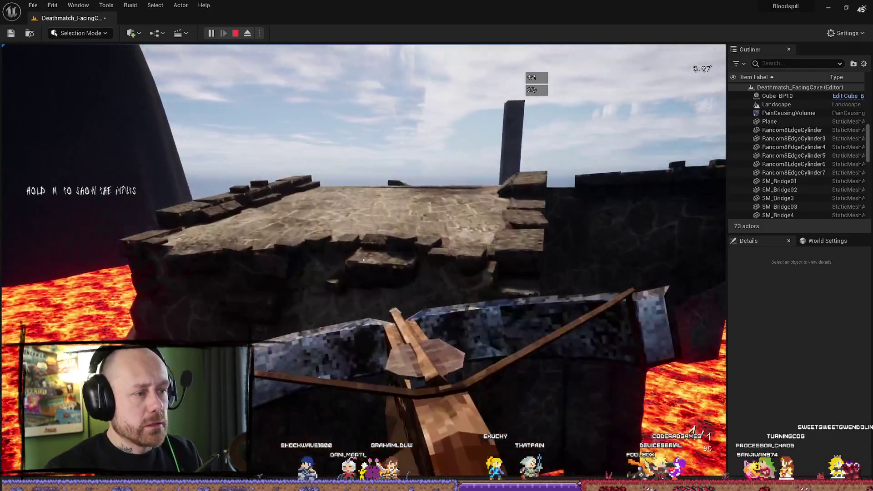
{"action": "key", "text": "w"}
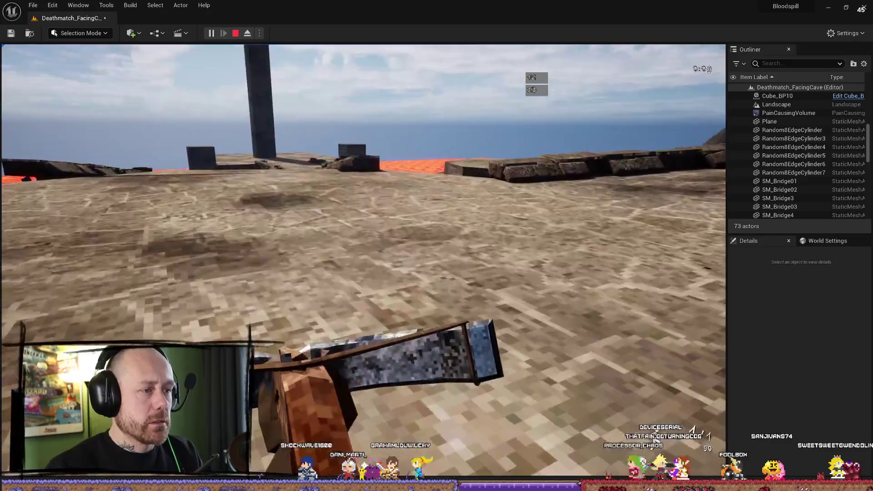
{"action": "key", "text": "w"}
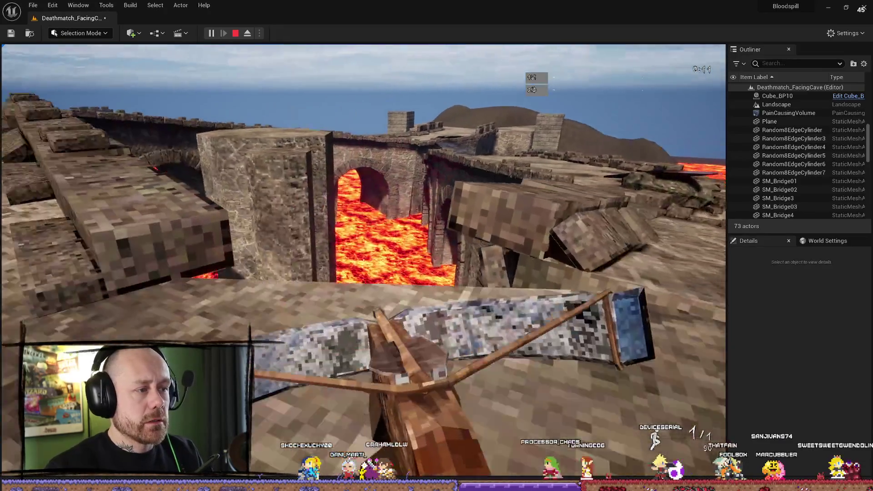
{"action": "key", "text": "s"}
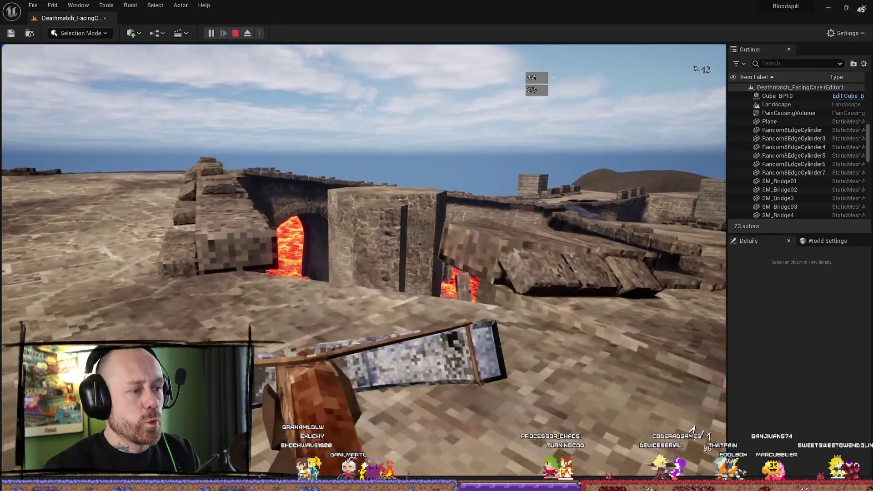
{"action": "key", "text": "w"}
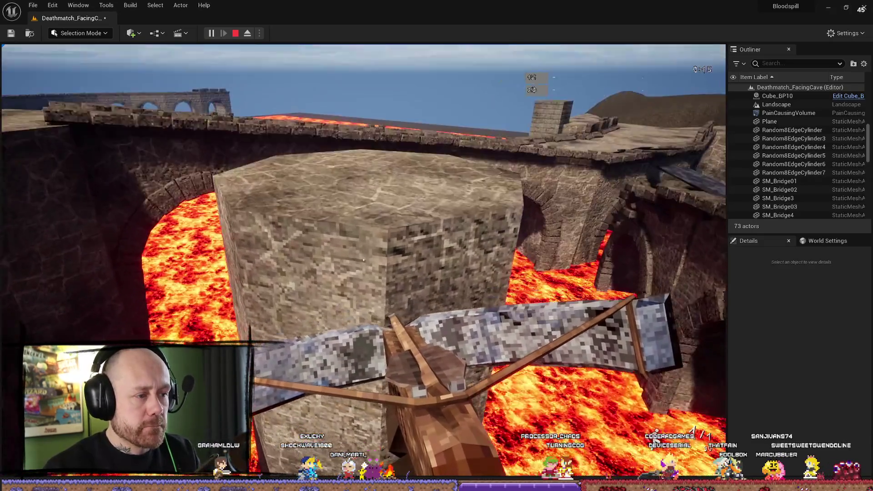
{"action": "key", "text": "w"}
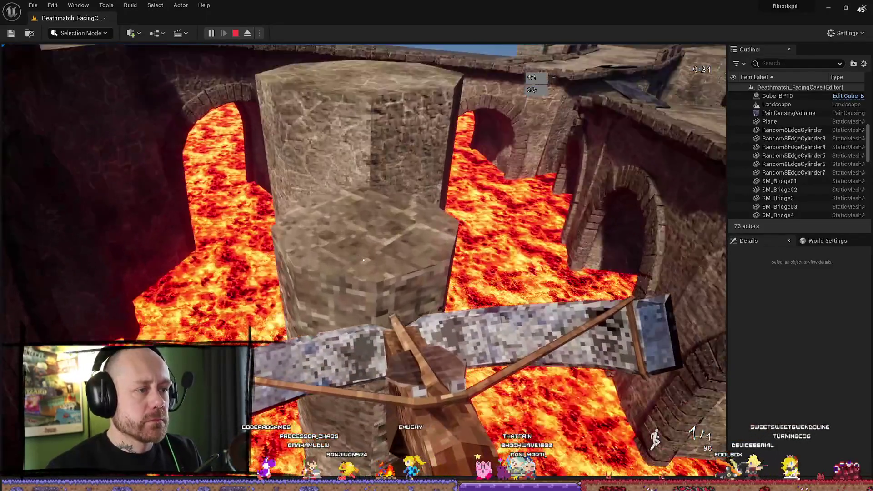
{"action": "key", "text": "Escape"}
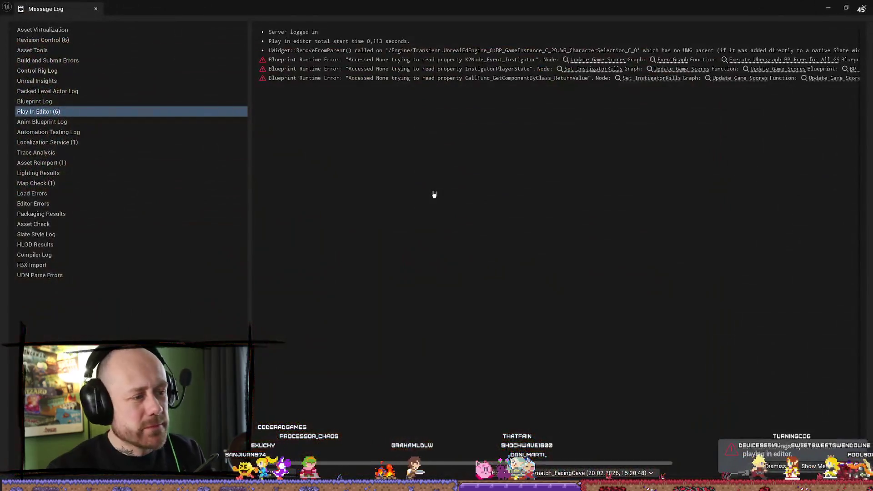
Switch to Perspective, frame the new cylinder with F, and start Play again.
{"action": "scroll", "coordinate": [357, 304], "scroll_direction": "up", "scroll_amount": 3}
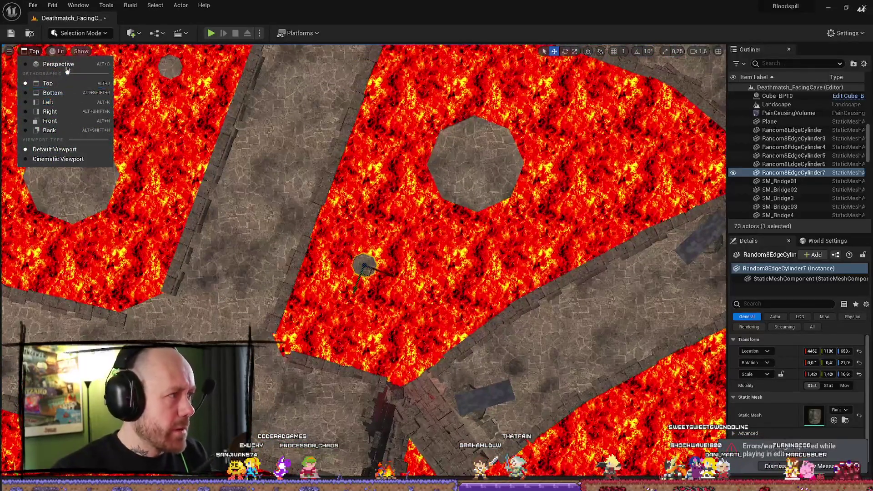
{"action": "left_click", "coordinate": [58, 64]}
{"action": "key", "text": "f"}
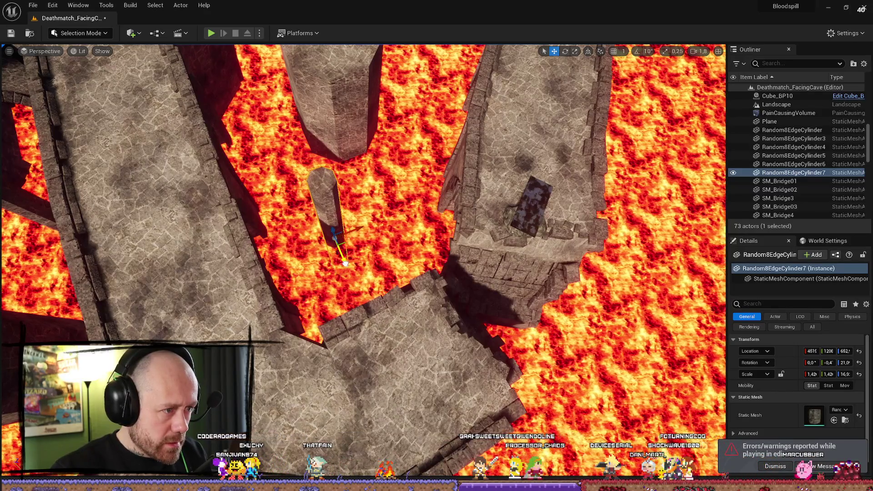
{"action": "left_click", "coordinate": [211, 33]}
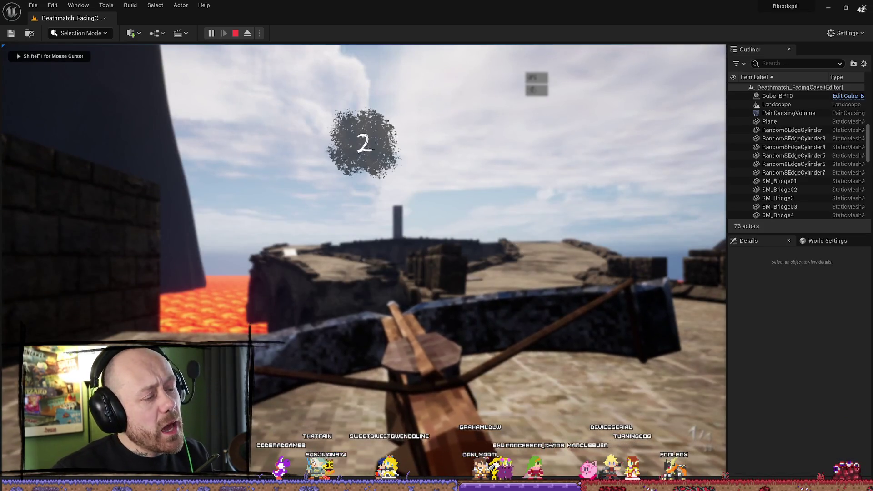
Run along the bridge, ramps and platforms past the central pillar, then drop into the lava.
{"action": "key", "text": "w"}
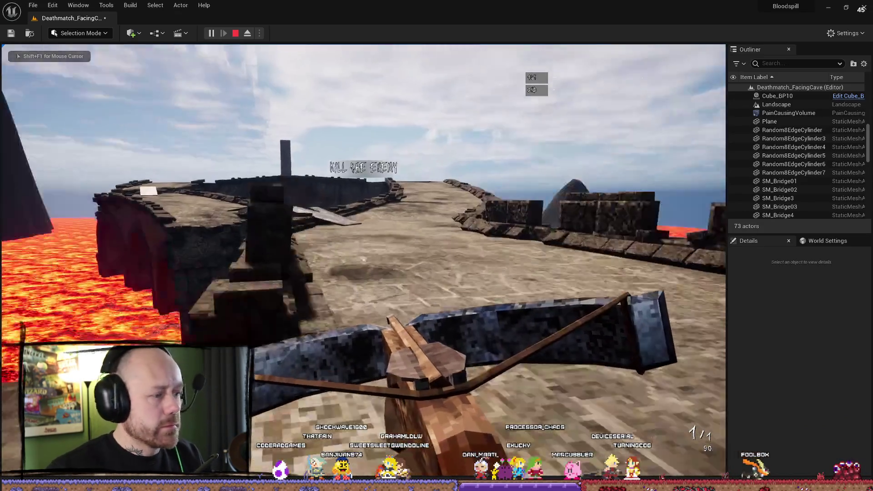
{"action": "key", "text": "w"}
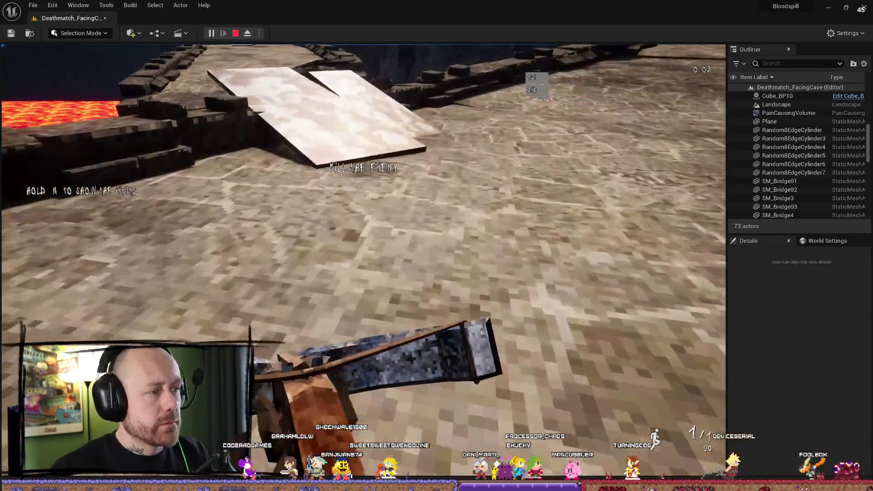
{"action": "key", "text": "w"}
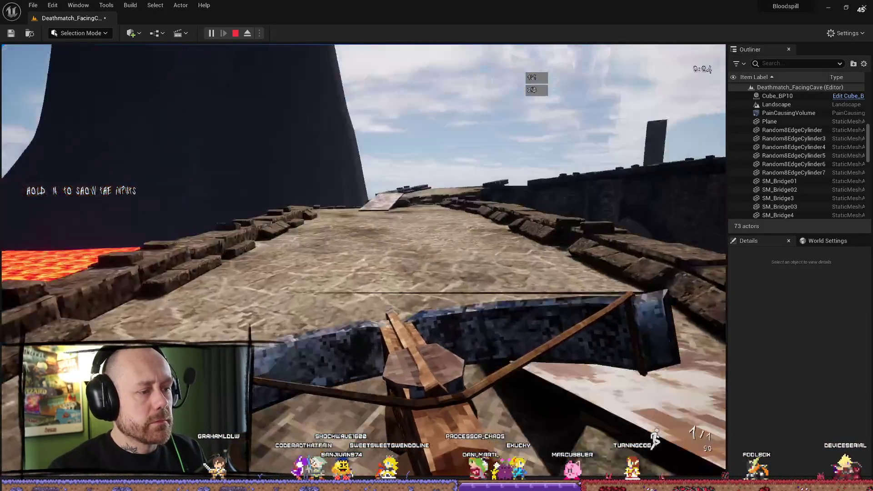
{"action": "key", "text": "w"}
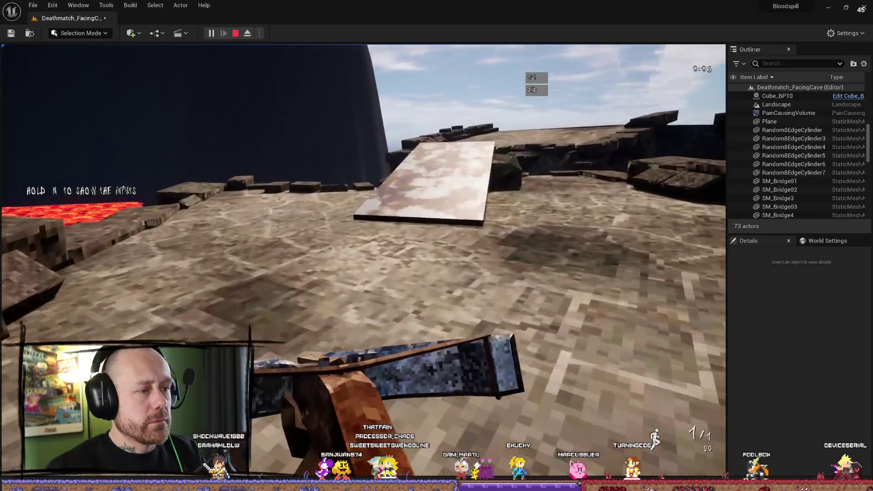
{"action": "key", "text": "w"}
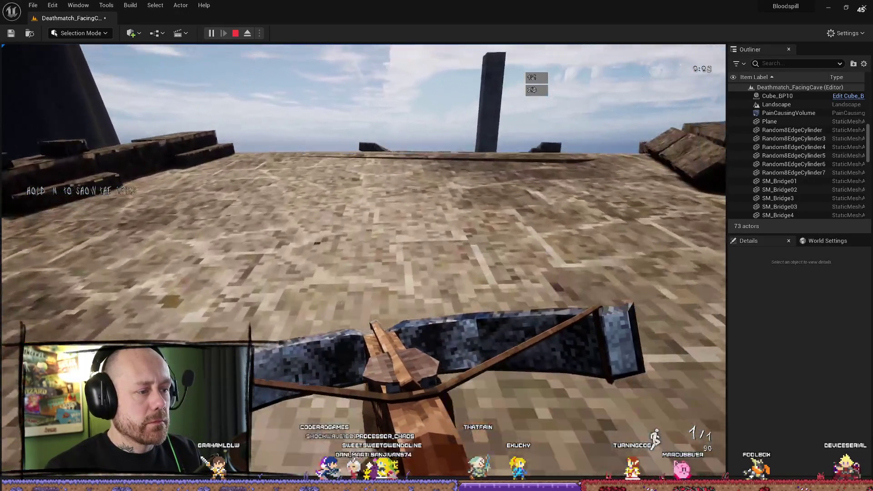
{"action": "key", "text": "w"}
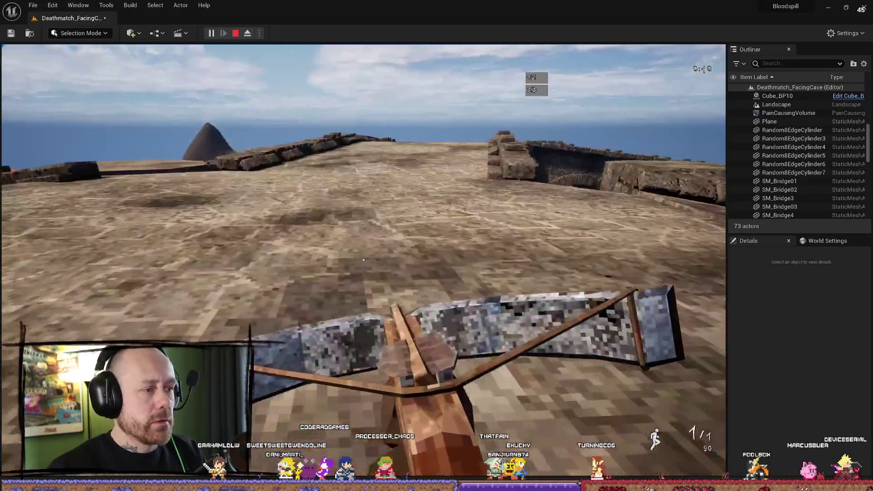
{"action": "key", "text": "w"}
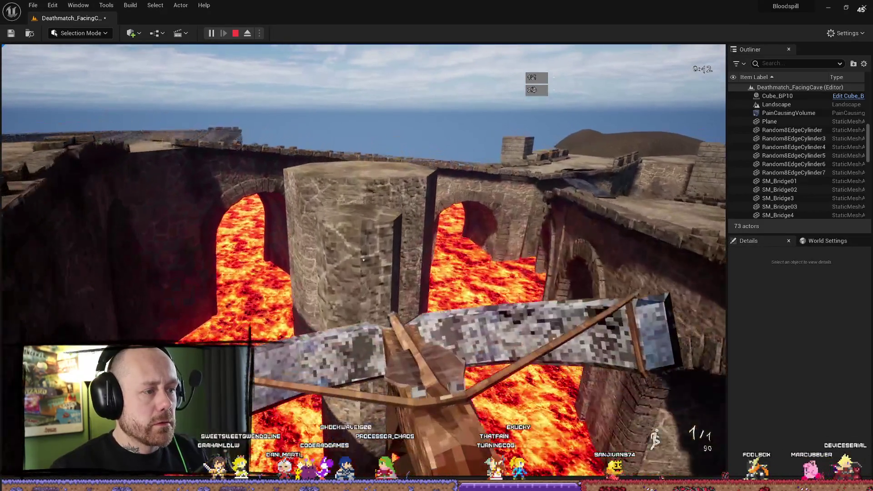
{"action": "key", "text": "w"}
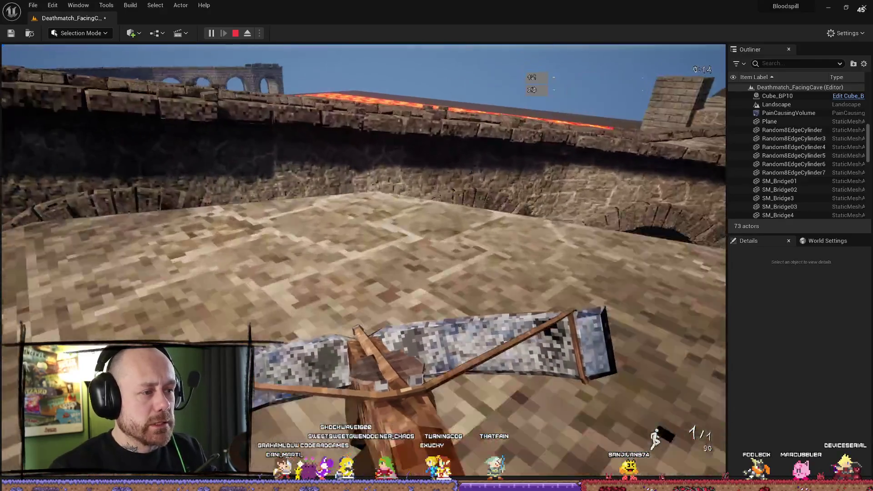
{"action": "key", "text": "w"}
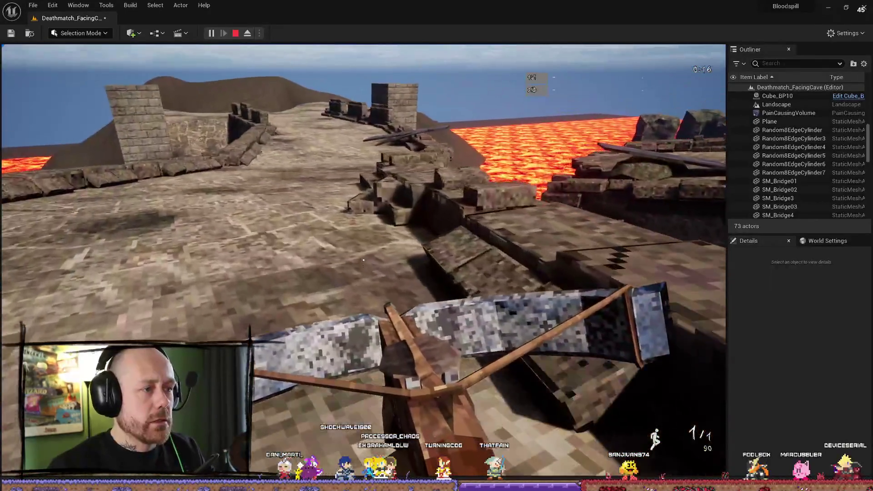
{"action": "key", "text": "w"}
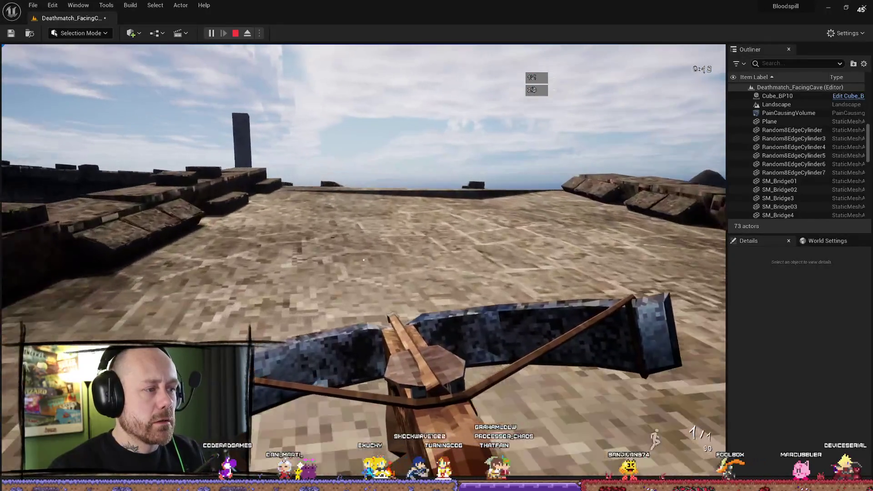
{"action": "key", "text": "w"}
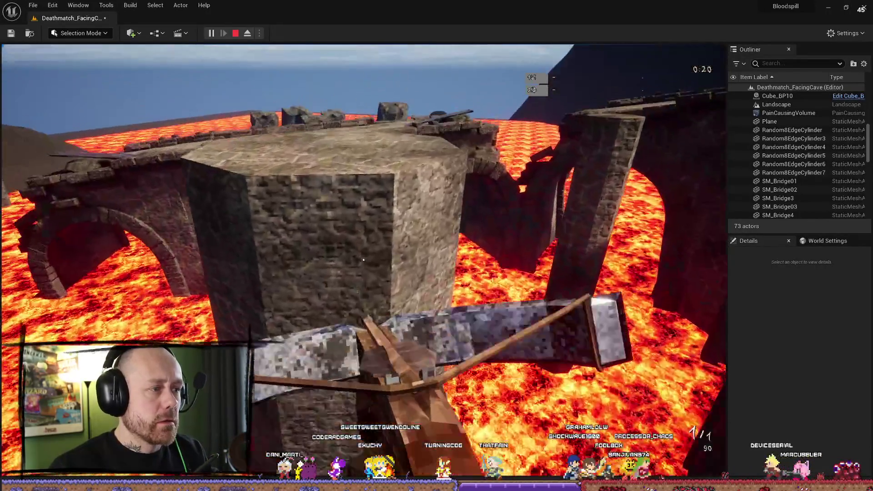
{"action": "key", "text": "w"}
{"action": "key", "text": "w"}
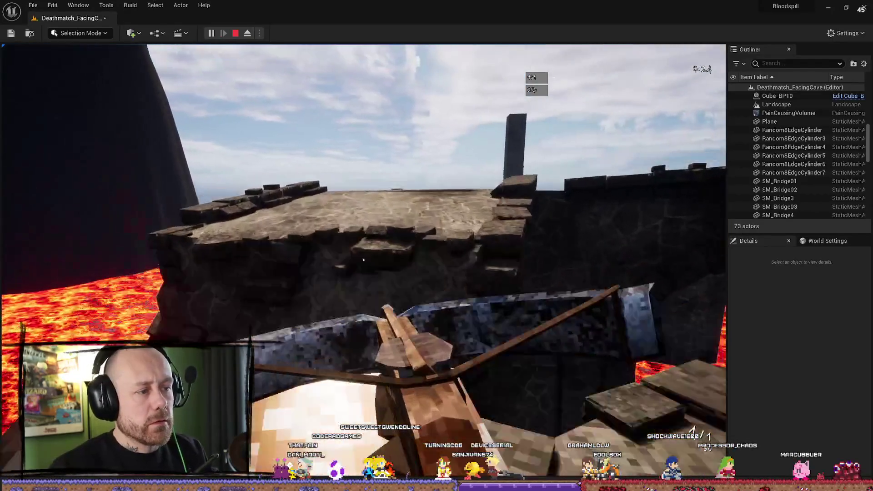
{"action": "key", "text": "w"}
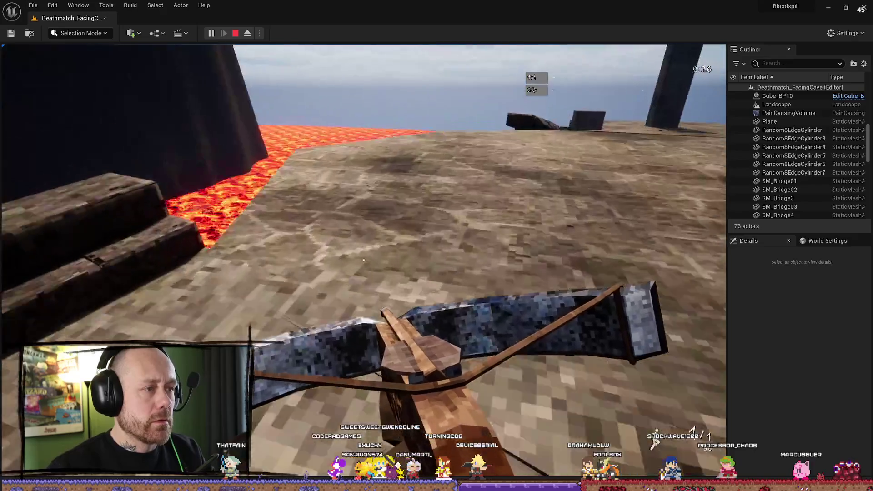
{"action": "key", "text": "w"}
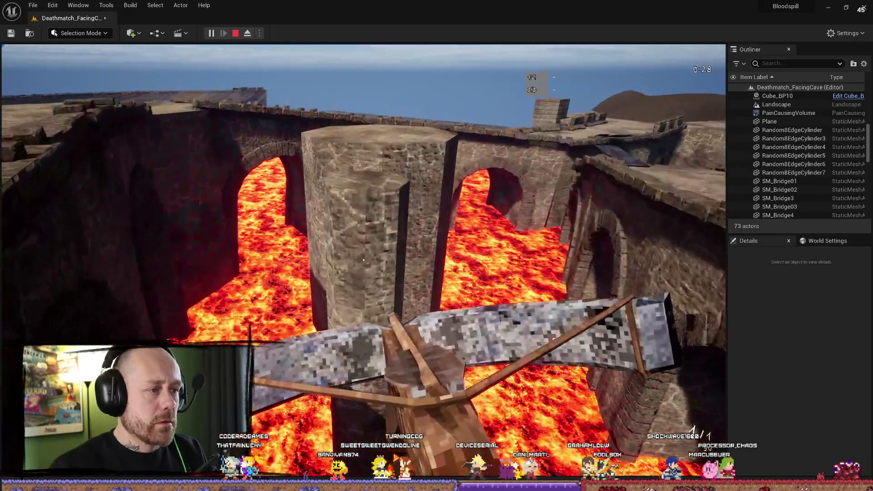
{"action": "key", "text": "w"}
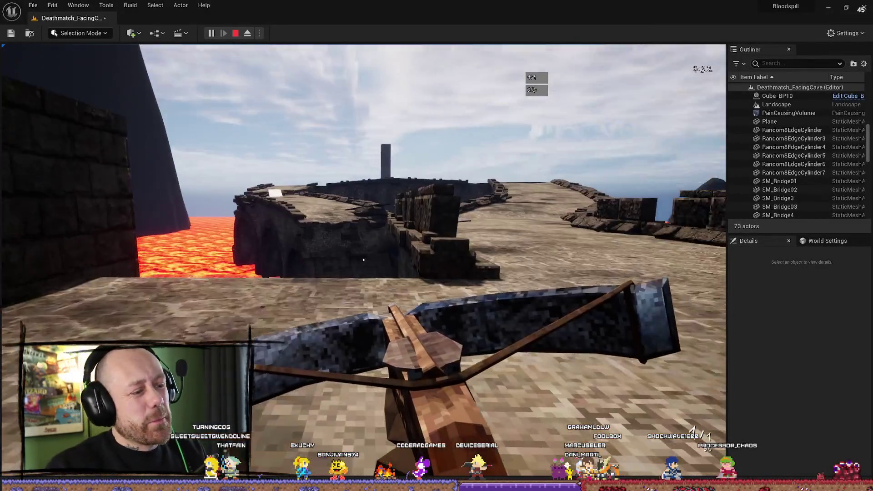
Cross platforms onto the octagonal pillar top and wall top, then walk into the lava.
{"action": "key", "text": "w"}
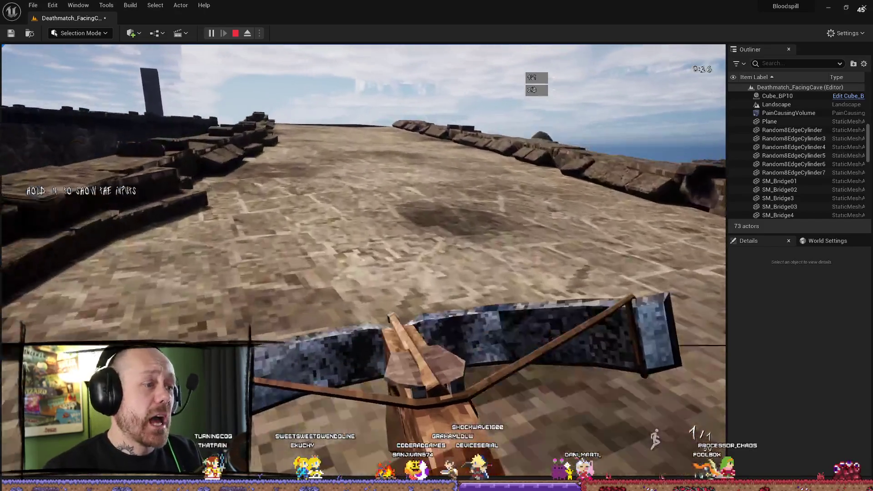
{"action": "key", "text": "w"}
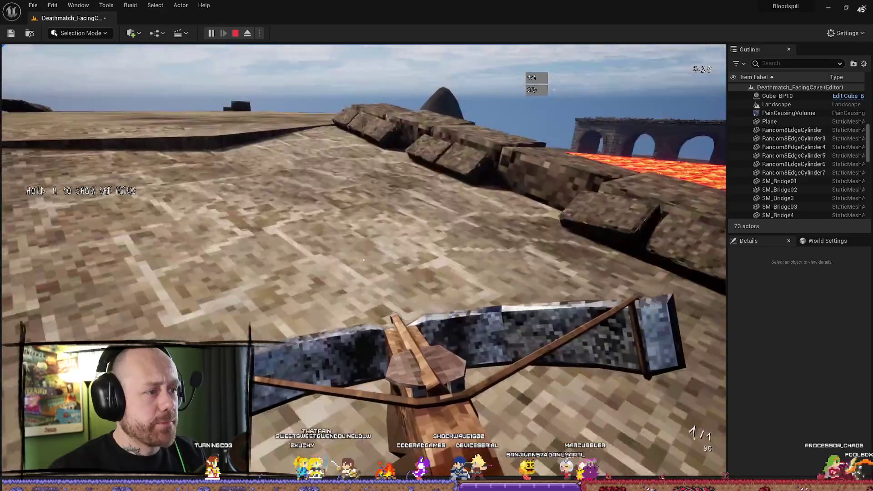
{"action": "key", "text": "w"}
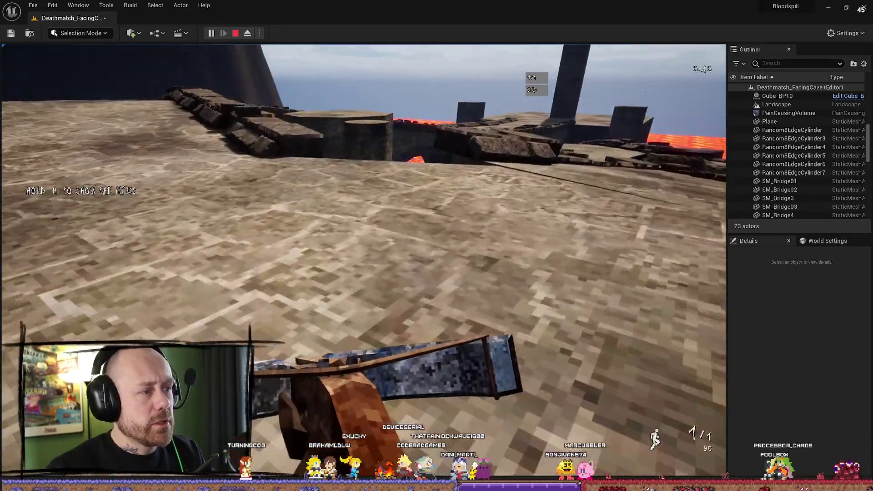
{"action": "key", "text": "w"}
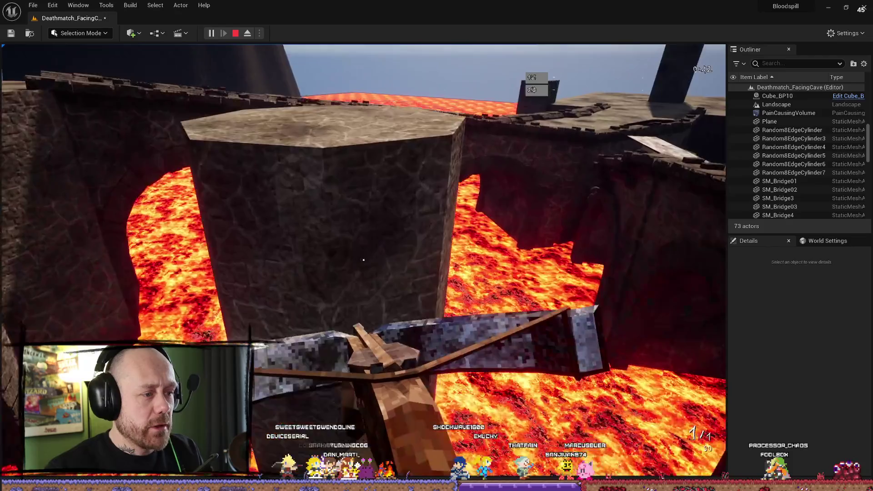
{"action": "key", "text": "w"}
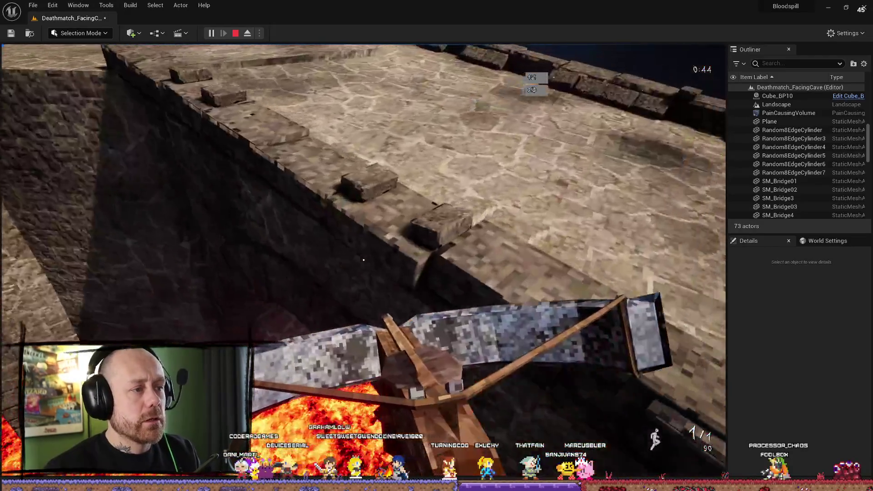
{"action": "key", "text": "w"}
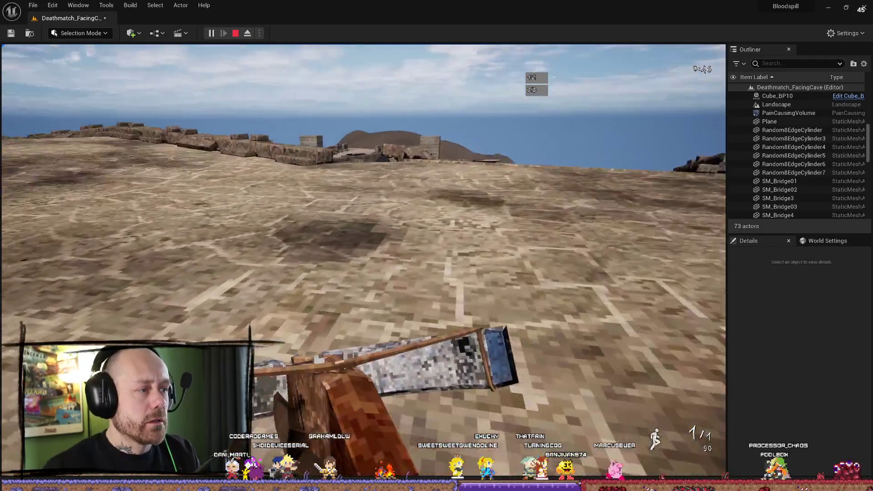
{"action": "key", "text": "w"}
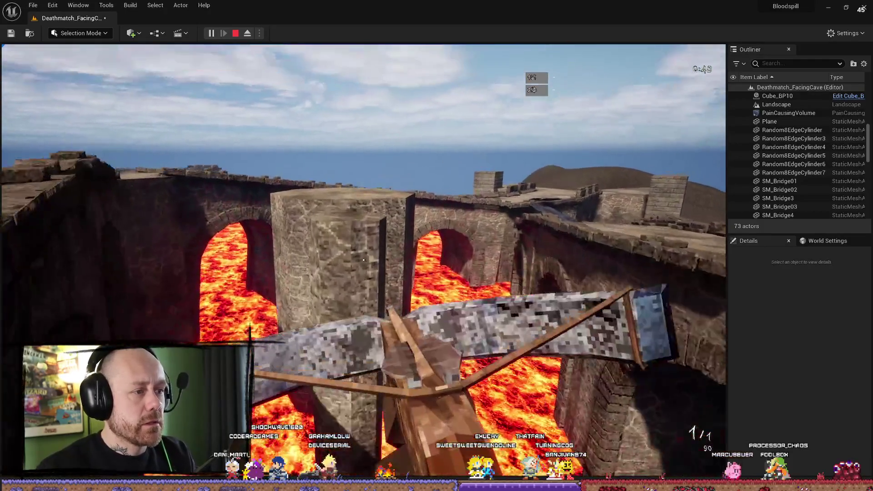
{"action": "key", "text": "w"}
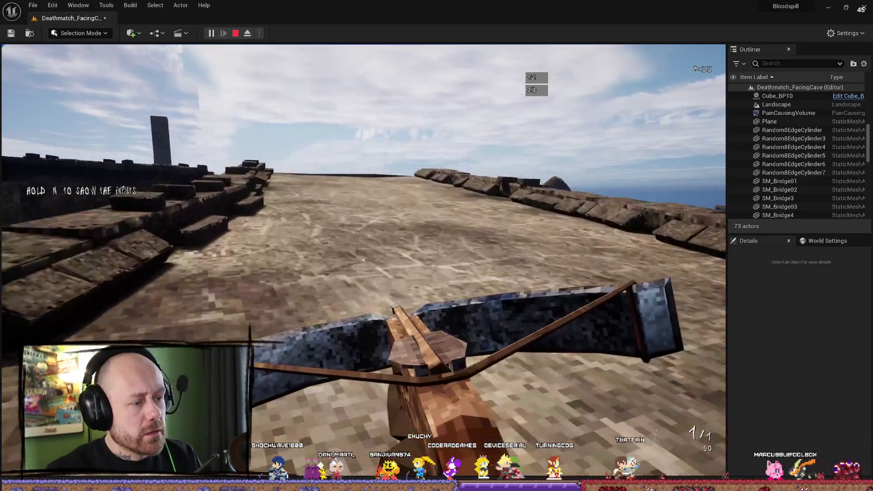
{"action": "key", "text": "w"}
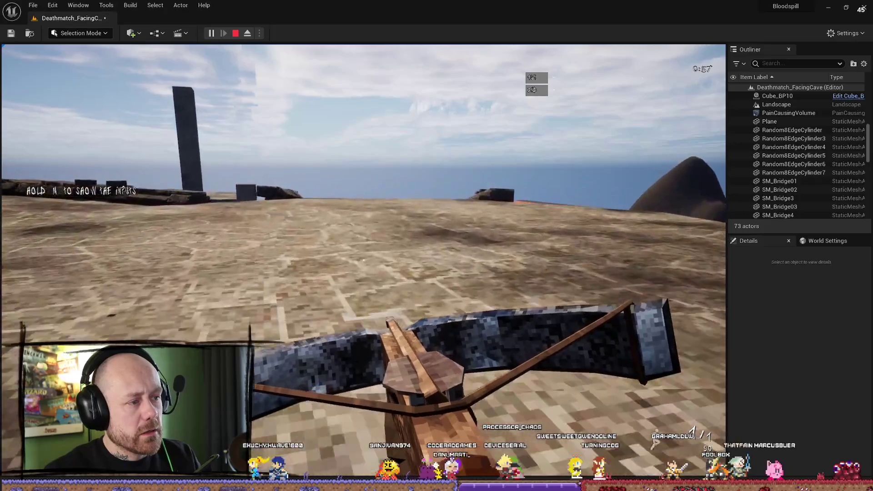
{"action": "key", "text": "w"}
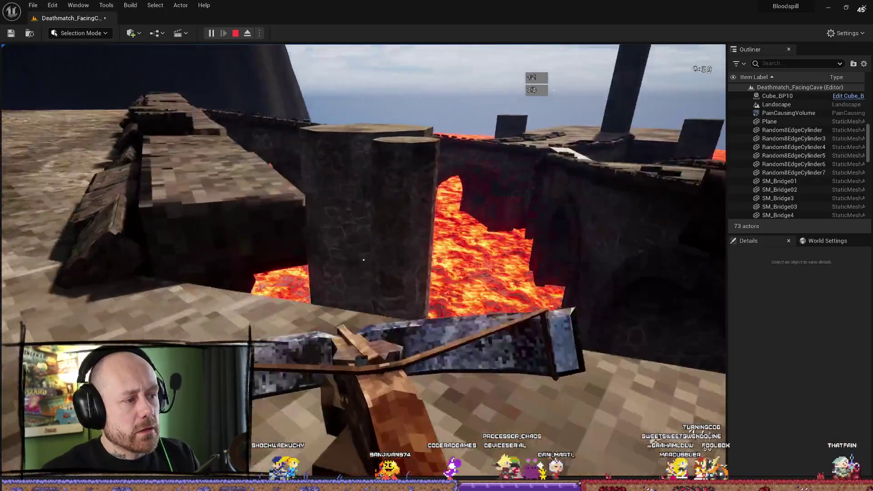
{"action": "key", "text": "w"}
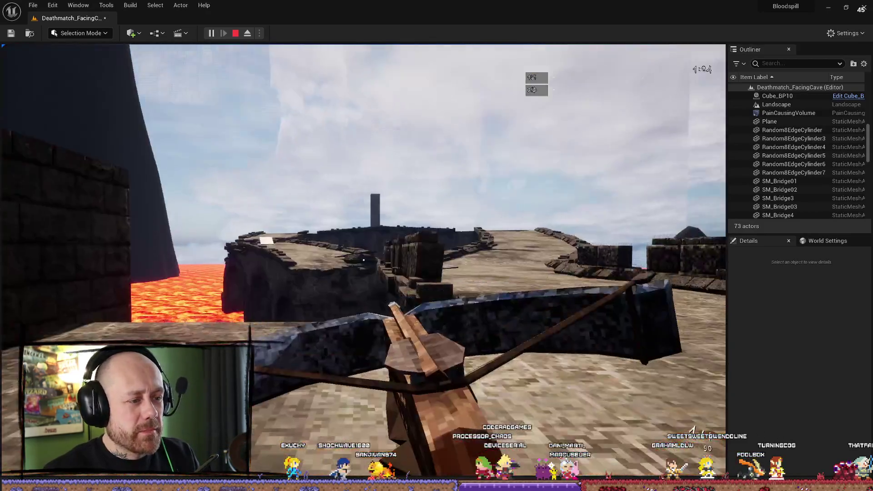
Follow the stone walkways up the ramp into the cave and look out over the lava.
{"action": "key", "text": "w"}
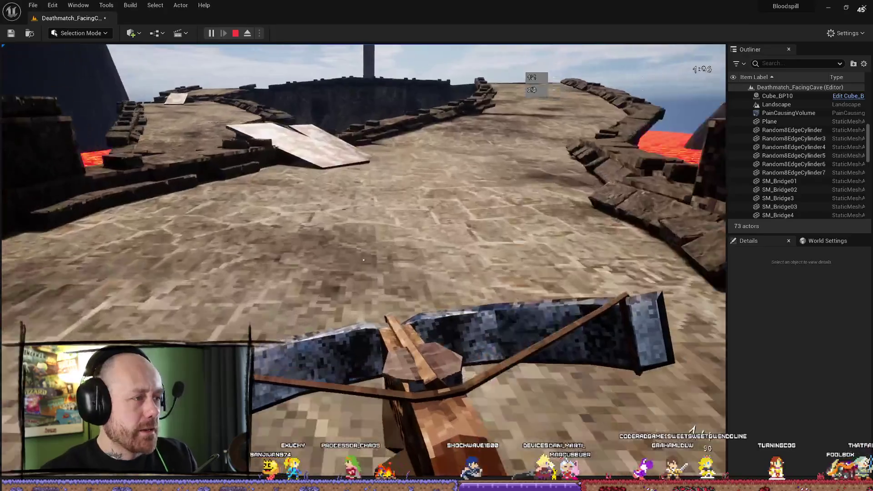
{"action": "key", "text": "w"}
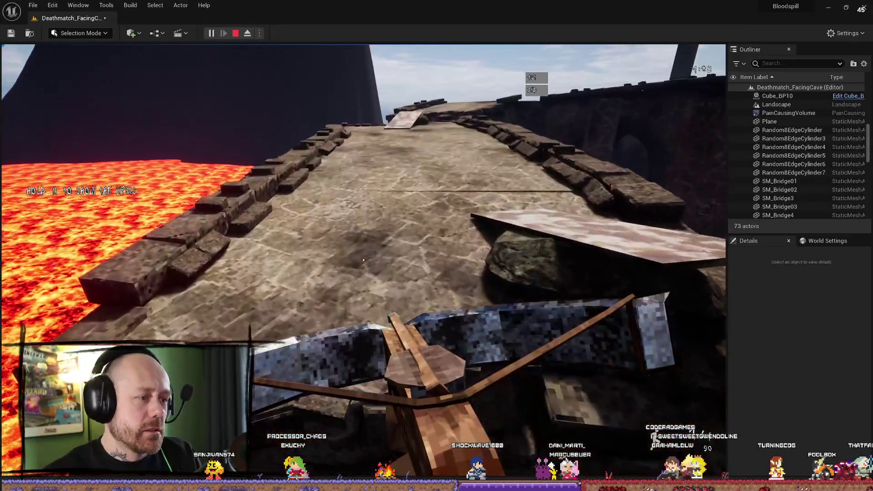
{"action": "key", "text": "w"}
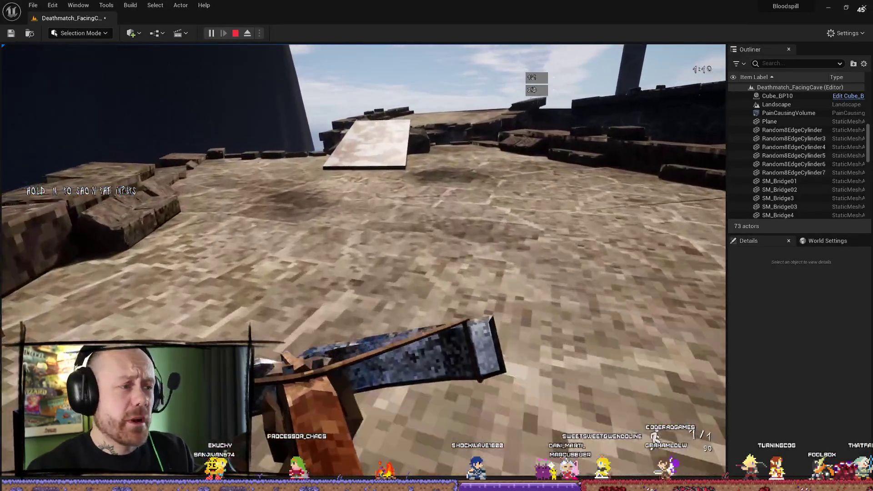
{"action": "key", "text": "w"}
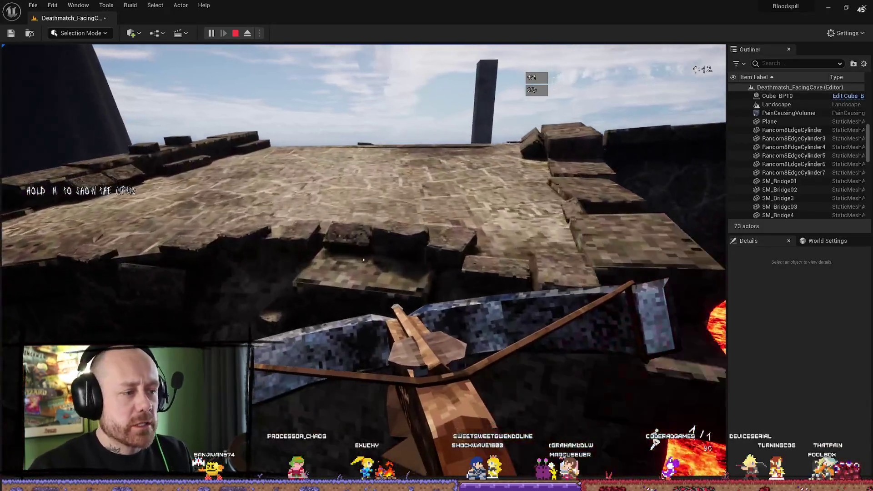
{"action": "key", "text": "w"}
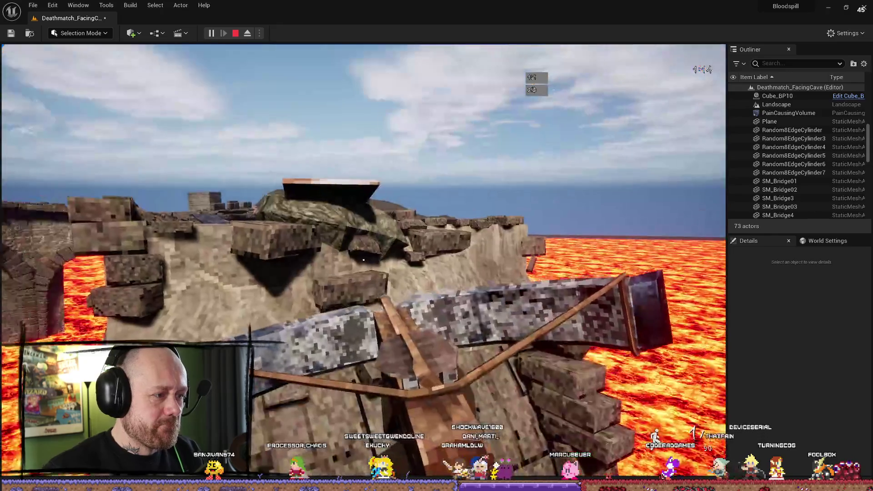
{"action": "key", "text": "w"}
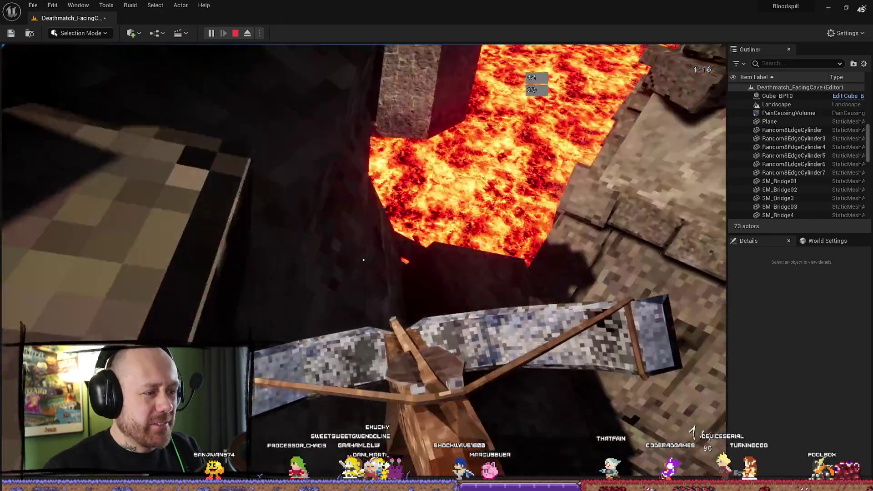
{"action": "key", "text": "w"}
{"action": "key", "text": "w"}
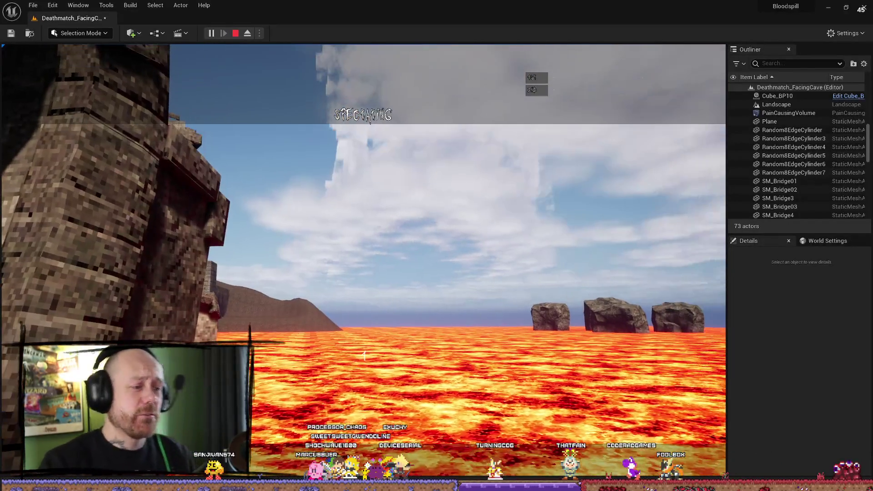
Run over the bridge deck and ramp to the top plateau, then fall into the lava pit.
{"action": "key", "text": "w"}
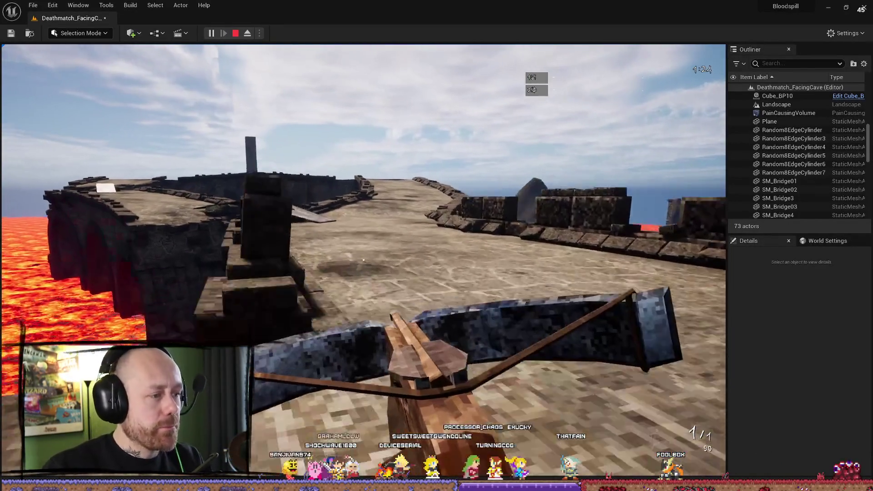
{"action": "key", "text": "w"}
{"action": "key", "text": "w"}
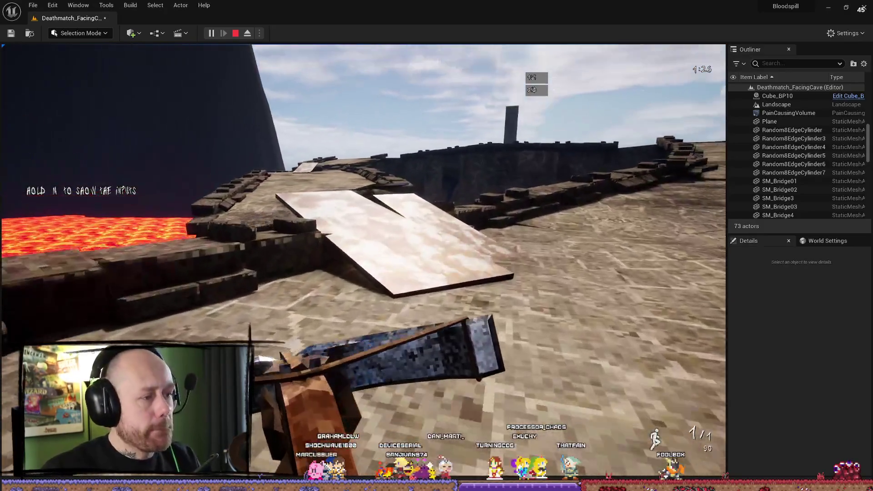
{"action": "key", "text": "w"}
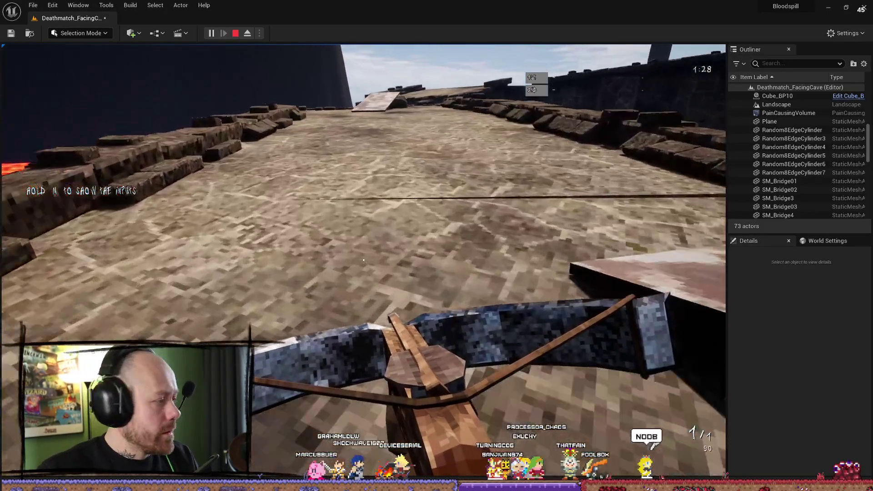
{"action": "key", "text": "w"}
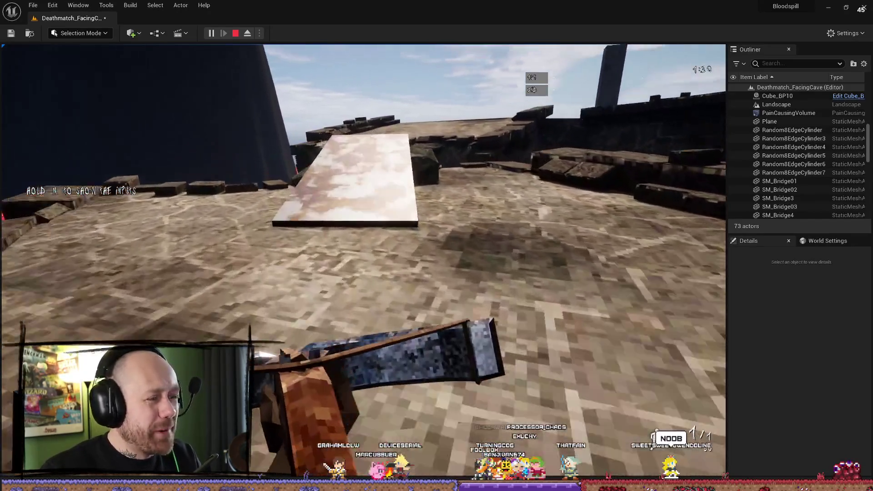
{"action": "key", "text": "w"}
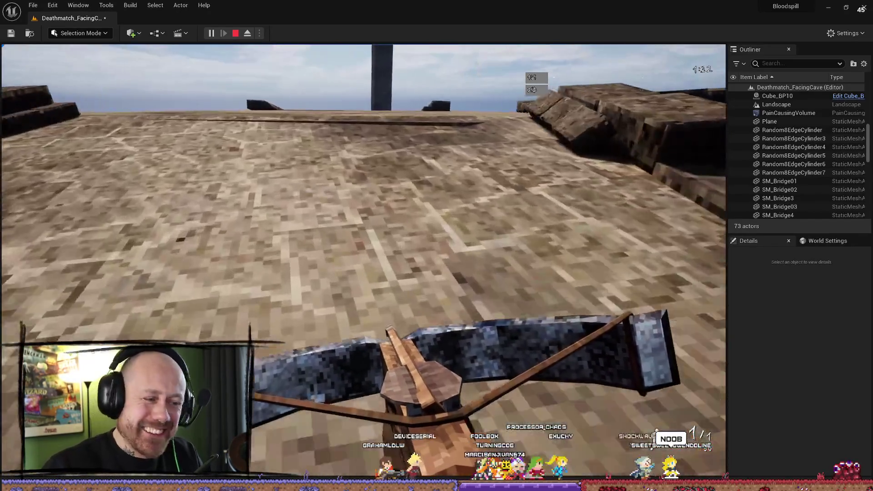
{"action": "key", "text": "w"}
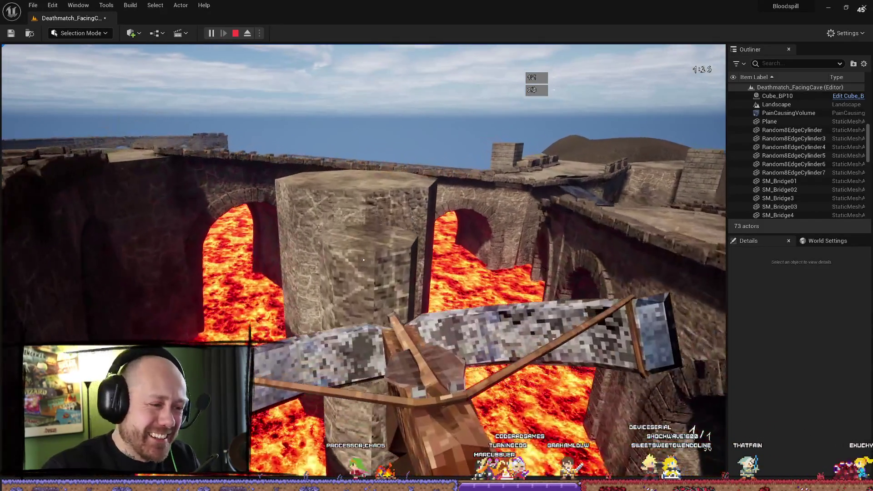
{"action": "key", "text": "w"}
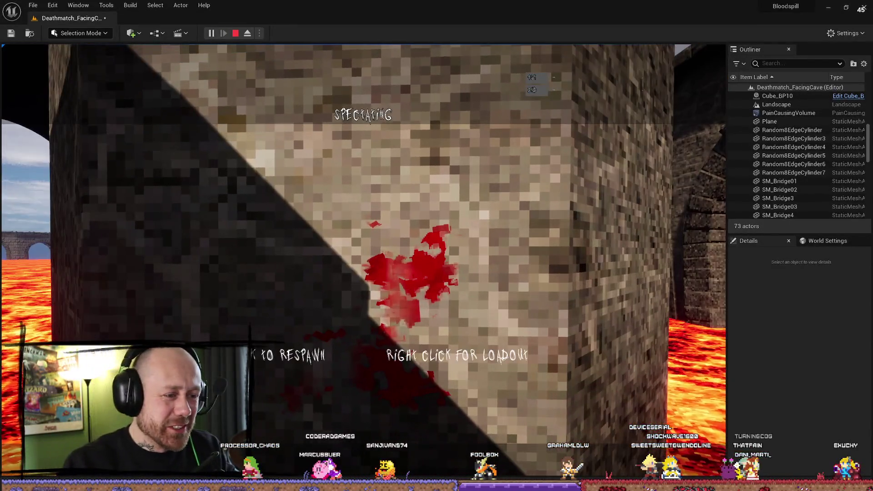
Respawn, cross the bridge, jump onto the stone pillar top, then stop the session.
{"action": "left_click", "coordinate": [364, 260]}
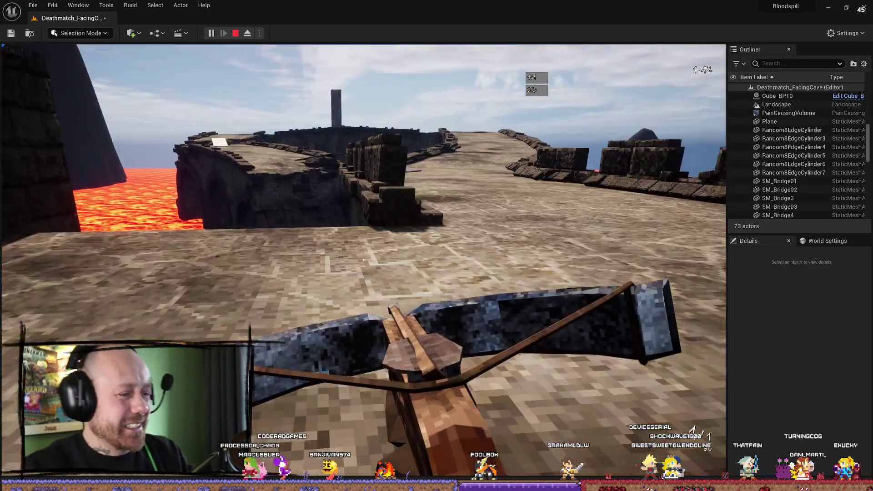
{"action": "key", "text": "w"}
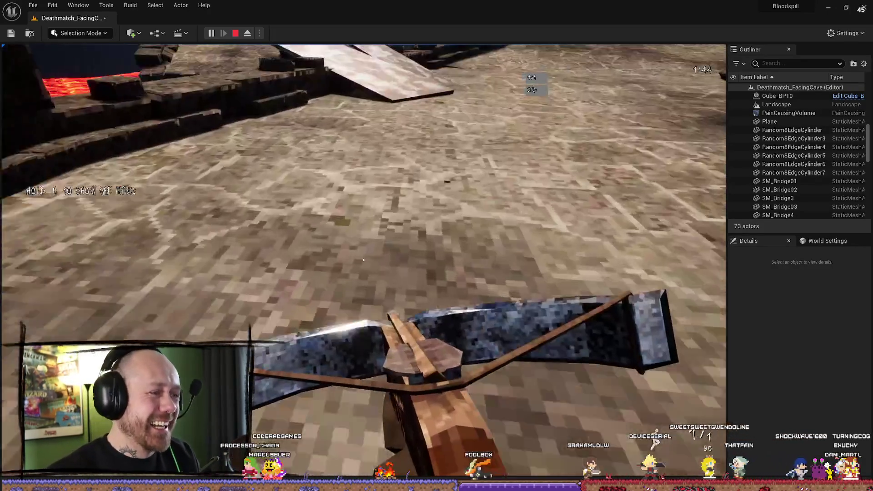
{"action": "key", "text": "w"}
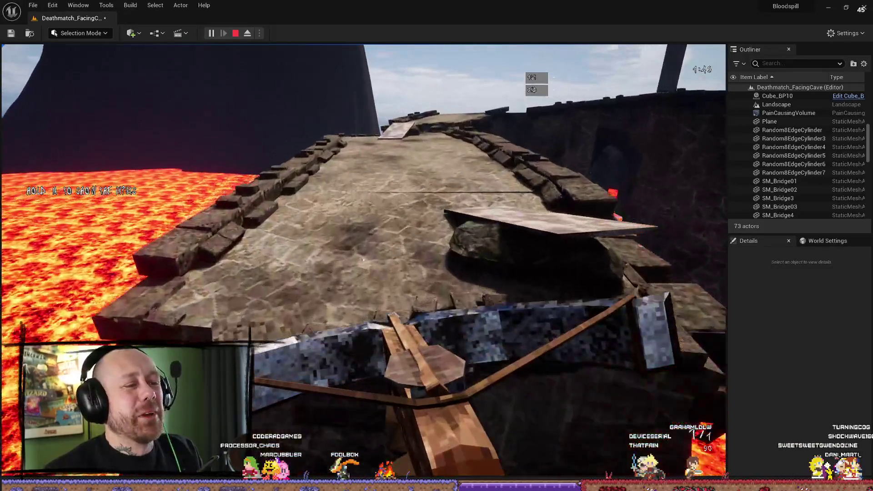
{"action": "key", "text": "w"}
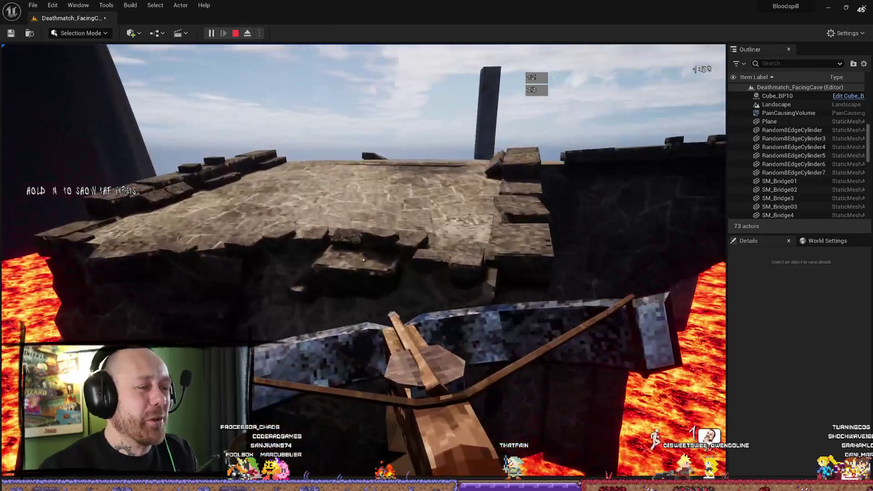
{"action": "key", "text": "w"}
{"action": "key", "text": "w"}
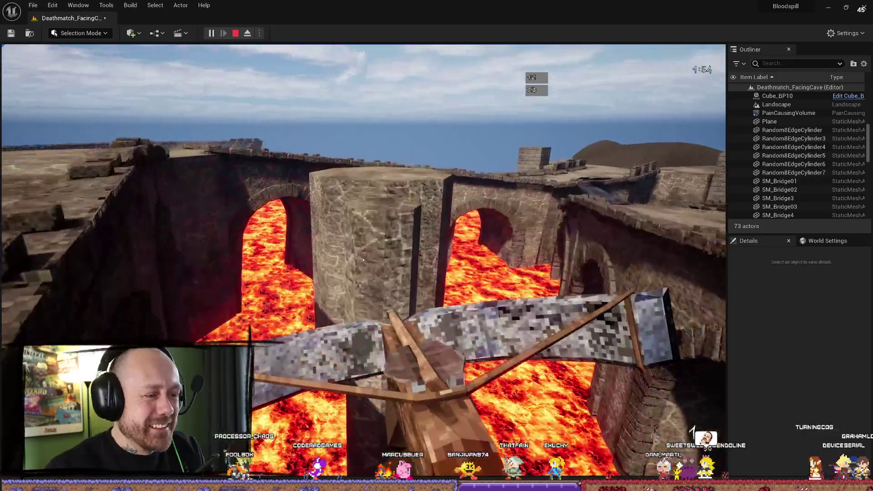
{"action": "key", "text": "w"}
{"action": "key", "text": "space"}
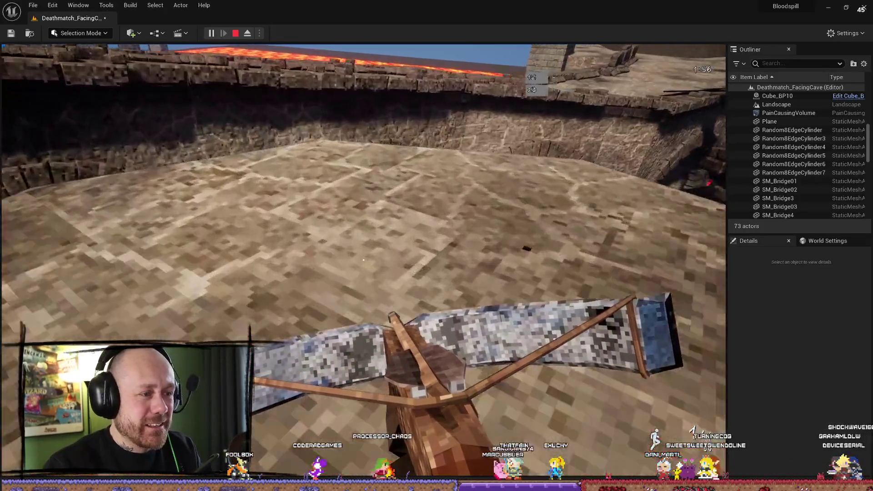
{"action": "key", "text": "w"}
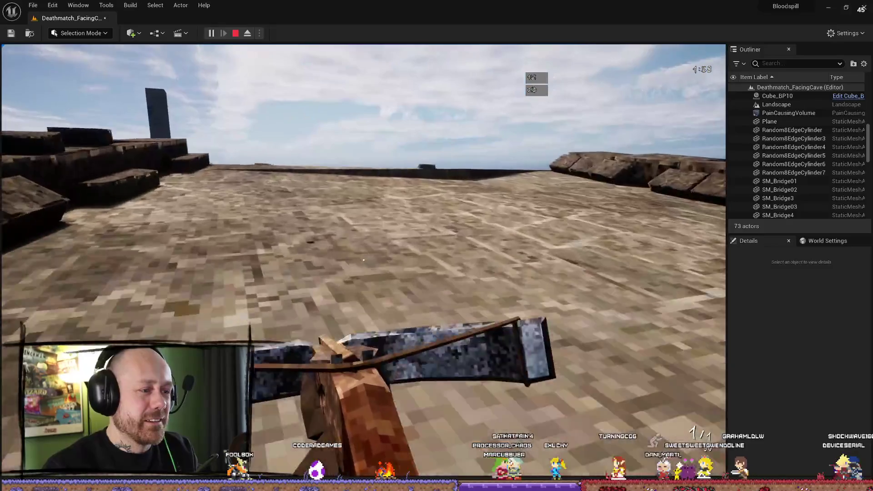
{"action": "key", "text": "w"}
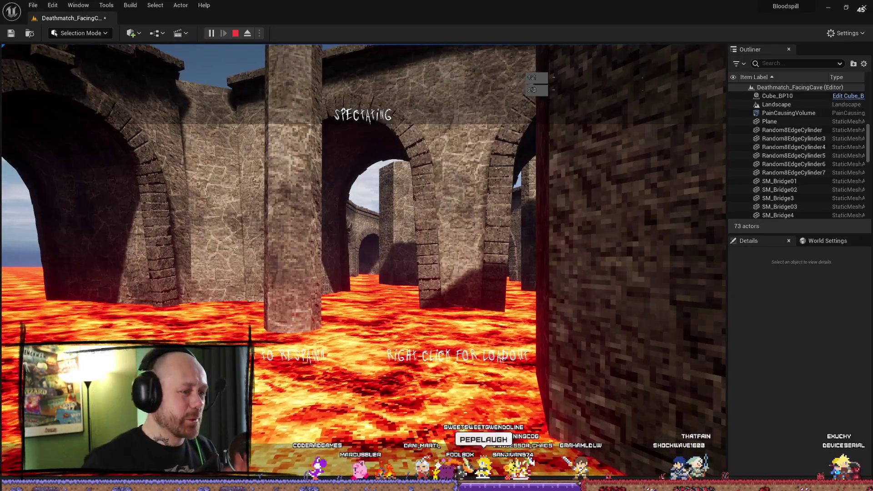
{"action": "key", "text": "Escape"}
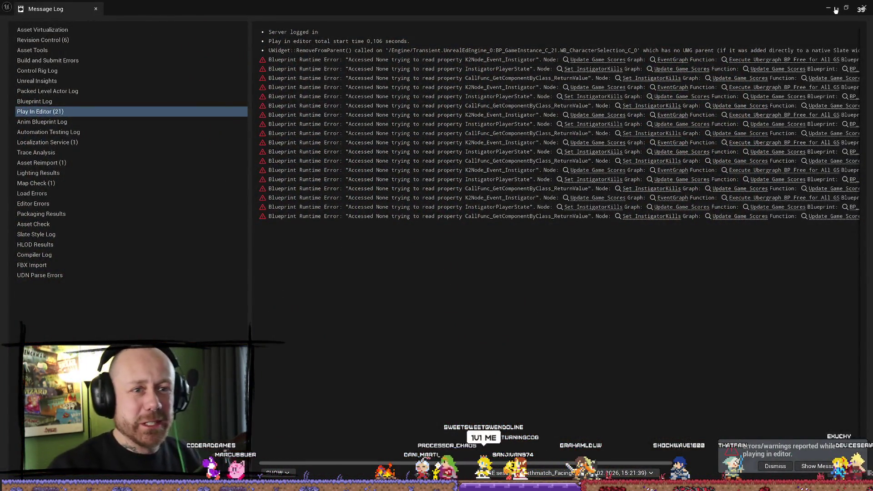
Close the Message Log, select the central lava pillar, and fly the camera to the dirt mound.
{"action": "left_click", "coordinate": [815, 22]}
{"action": "mouse_move", "coordinate": [363, 228]}
{"action": "left_mouse_down"}
{"action": "mouse_move", "coordinate": [346, 191]}
{"action": "mouse_move", "coordinate": [364, 255]}
{"action": "mouse_move", "coordinate": [373, 219]}
{"action": "mouse_move", "coordinate": [355, 246]}
{"action": "mouse_move", "coordinate": [364, 264]}
{"action": "mouse_move", "coordinate": [359, 218]}
{"action": "left_mouse_up"}
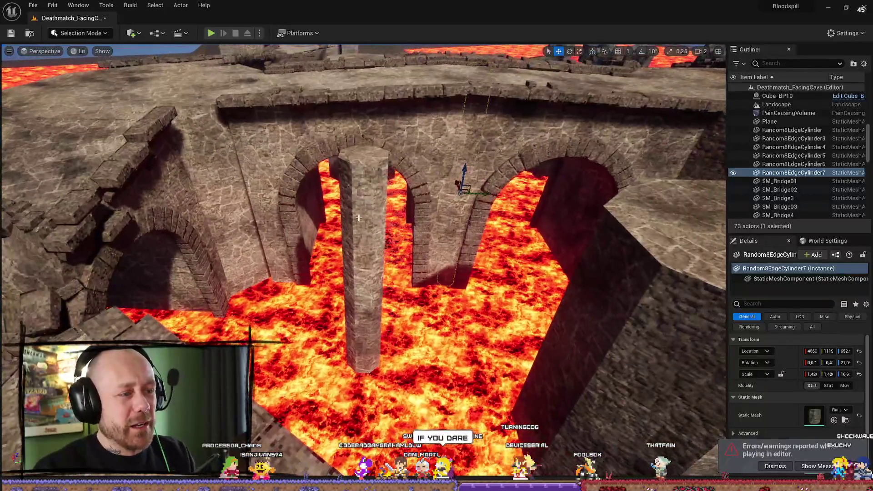
{"action": "left_click", "coordinate": [366, 218]}
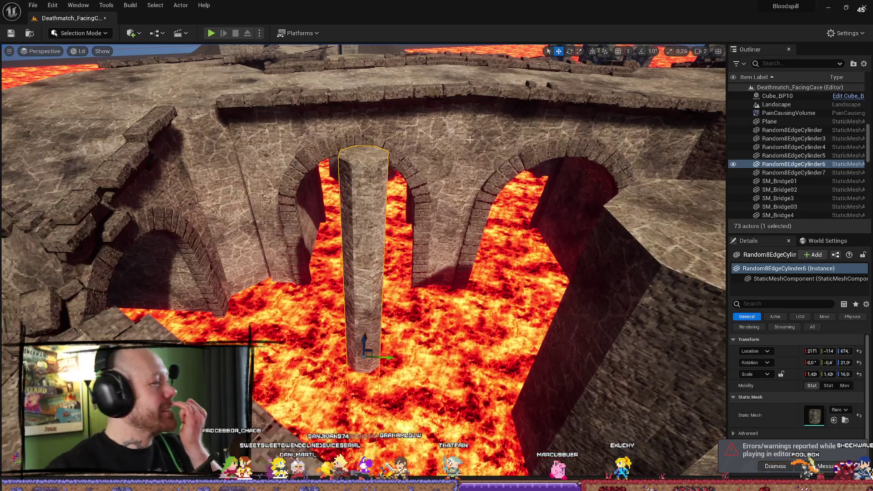
{"action": "left_click_drag", "start_coordinate": [451, 112], "coordinate": [448, 221]}
Focus BP_PlayerSpawn and slide it sideways along Y across the platform beside the mound.
{"action": "left_click", "coordinate": [461, 236]}
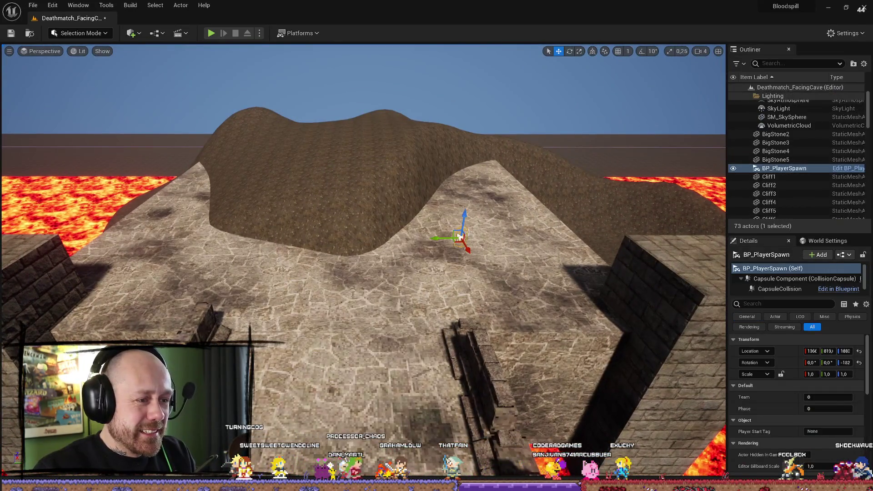
{"action": "key", "text": "f"}
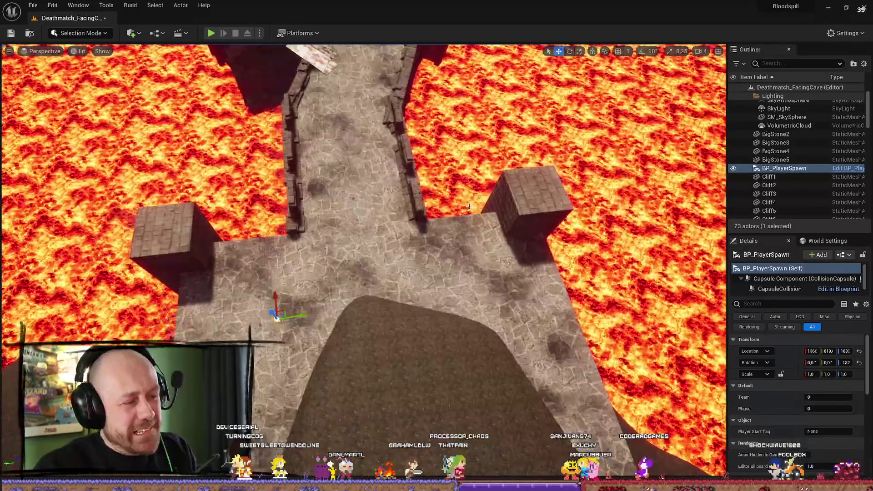
{"action": "mouse_move", "coordinate": [282, 316]}
{"action": "left_mouse_down"}
{"action": "mouse_move", "coordinate": [380, 308]}
{"action": "mouse_move", "coordinate": [372, 302]}
{"action": "mouse_move", "coordinate": [387, 300]}
{"action": "left_mouse_up"}
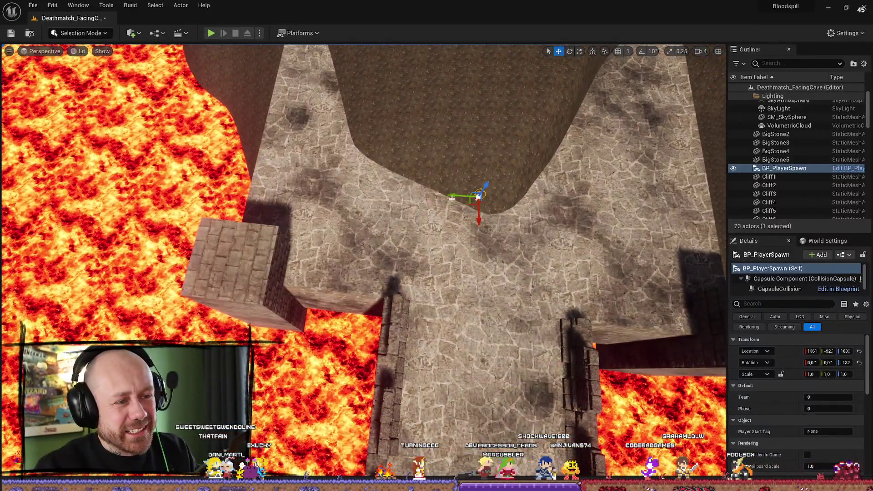
{"action": "left_click_drag", "start_coordinate": [451, 199], "coordinate": [454, 195]}
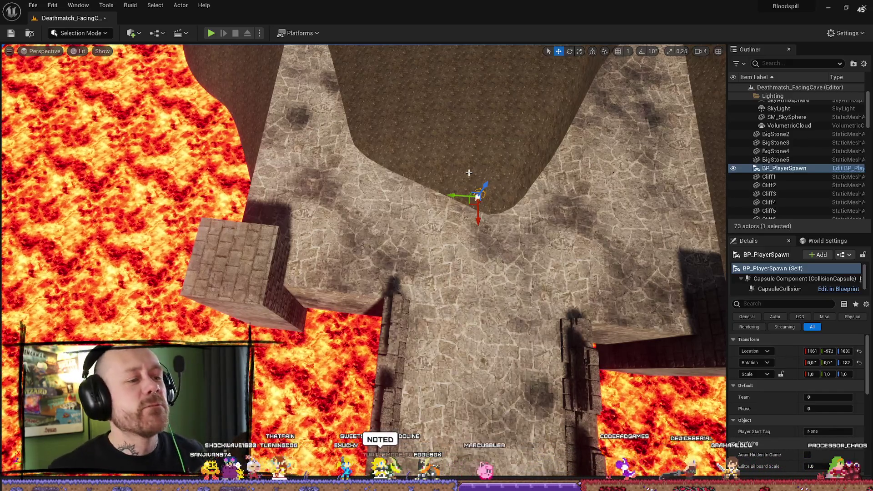
{"action": "mouse_move", "coordinate": [469, 172]}
{"action": "left_mouse_down"}
{"action": "mouse_move", "coordinate": [445, 182]}
{"action": "mouse_move", "coordinate": [443, 155]}
{"action": "mouse_move", "coordinate": [443, 223]}
{"action": "mouse_move", "coordinate": [448, 137]}
{"action": "mouse_move", "coordinate": [448, 219]}
{"action": "mouse_move", "coordinate": [448, 209]}
{"action": "mouse_move", "coordinate": [437, 227]}
{"action": "mouse_move", "coordinate": [423, 229]}
{"action": "mouse_move", "coordinate": [409, 214]}
{"action": "mouse_move", "coordinate": [409, 187]}
{"action": "left_mouse_up"}
{"action": "mouse_move", "coordinate": [158, 324]}
{"action": "left_mouse_down"}
{"action": "mouse_move", "coordinate": [150, 321]}
{"action": "mouse_move", "coordinate": [158, 323]}
{"action": "left_mouse_up"}
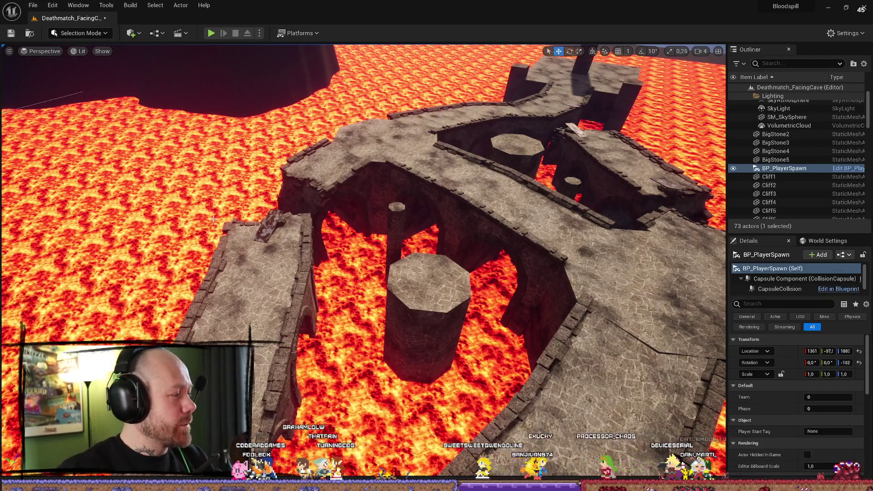
{"action": "left_click_drag", "start_coordinate": [396, 220], "coordinate": [397, 195]}
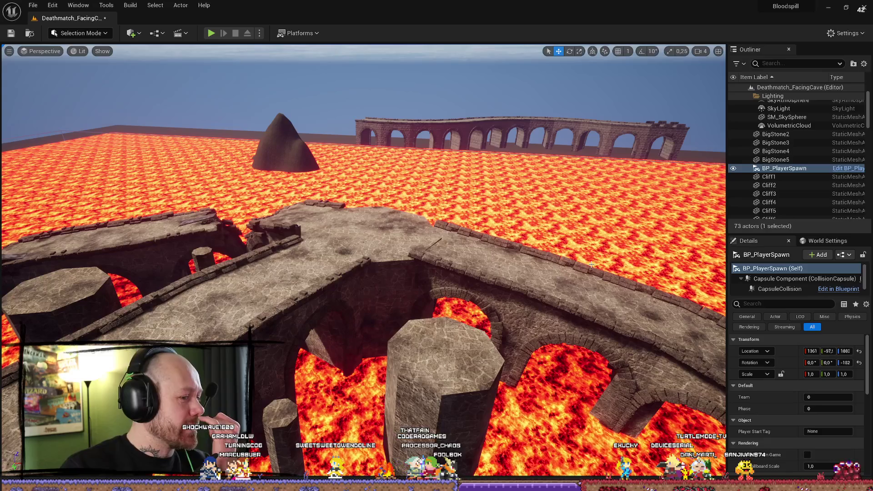
{"action": "mouse_move", "coordinate": [570, 294]}
{"action": "left_mouse_down"}
{"action": "mouse_move", "coordinate": [477, 295]}
{"action": "mouse_move", "coordinate": [539, 235]}
{"action": "mouse_move", "coordinate": [491, 232]}
{"action": "mouse_move", "coordinate": [396, 336]}
{"action": "left_mouse_up"}
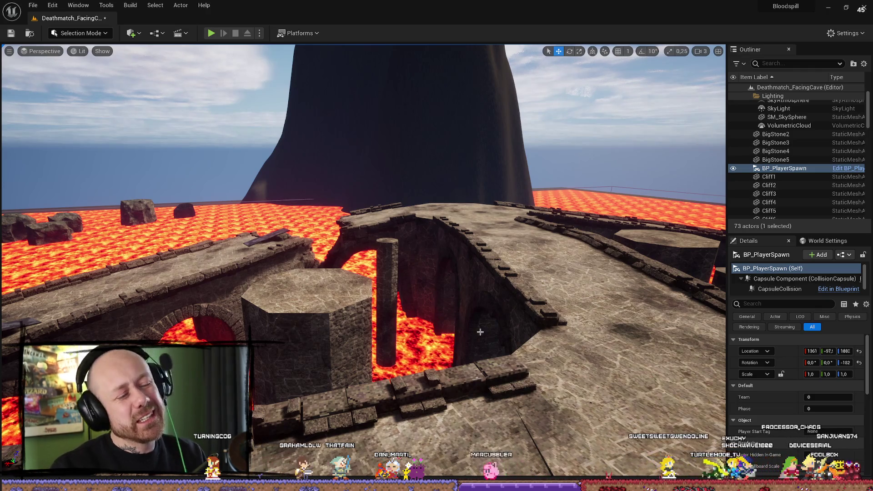
{"action": "mouse_move", "coordinate": [524, 291]}
{"action": "left_mouse_down"}
{"action": "mouse_move", "coordinate": [571, 246]}
{"action": "mouse_move", "coordinate": [576, 255]}
{"action": "mouse_move", "coordinate": [564, 241]}
{"action": "mouse_move", "coordinate": [568, 268]}
{"action": "mouse_move", "coordinate": [459, 321]}
{"action": "mouse_move", "coordinate": [248, 148]}
{"action": "left_mouse_up"}
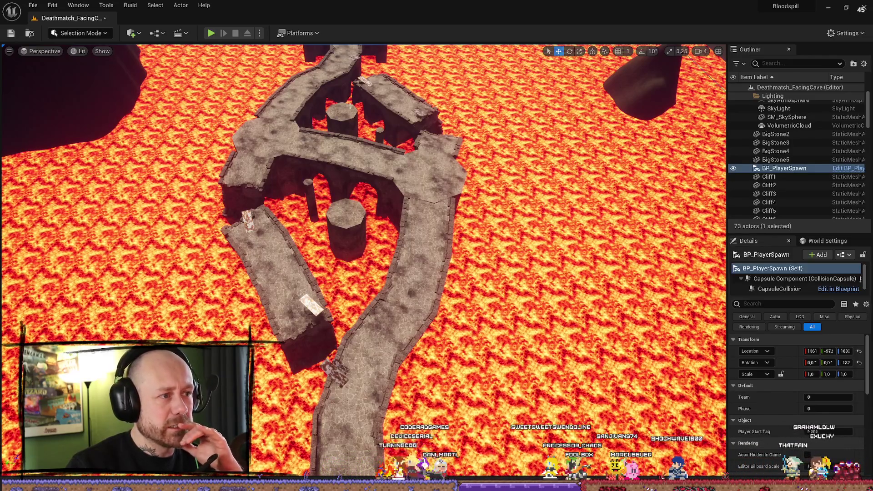
Zoom and orbit to an overhead view of the whole lava arena layout.
{"action": "scroll", "coordinate": [350, 105], "scroll_direction": "down", "scroll_amount": 2}
{"action": "scroll", "coordinate": [364, 93], "scroll_direction": "up", "scroll_amount": 2}
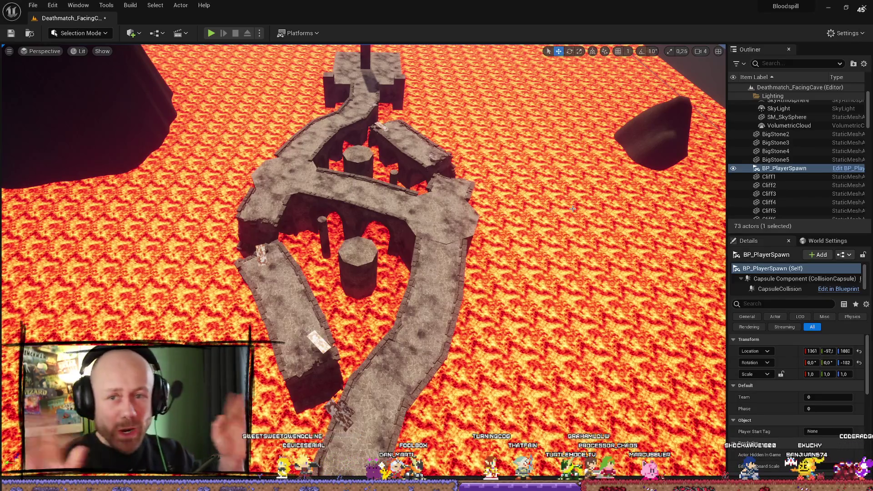
{"action": "left_click_drag", "start_coordinate": [430, 162], "coordinate": [414, 214]}
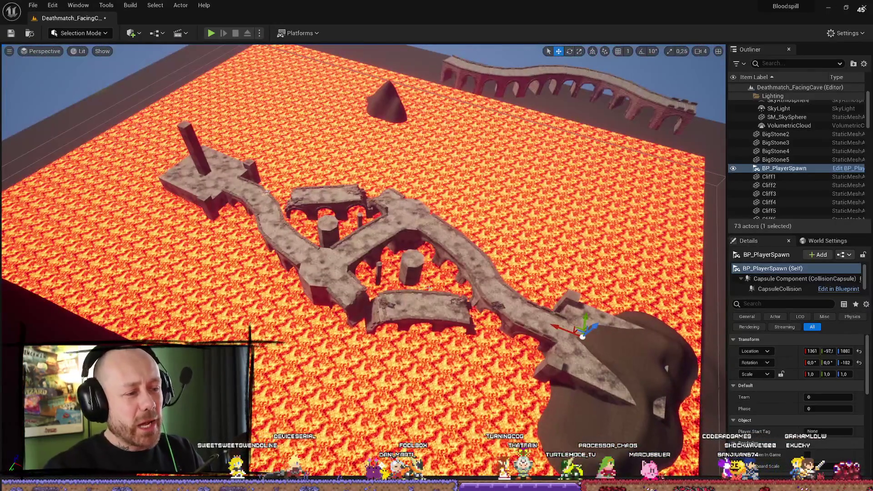
In a new Firefox tab, search Facing Worlds and open the suggested Unreal Tournament map image results.
{"action": "key", "text": "alt+Tab"}
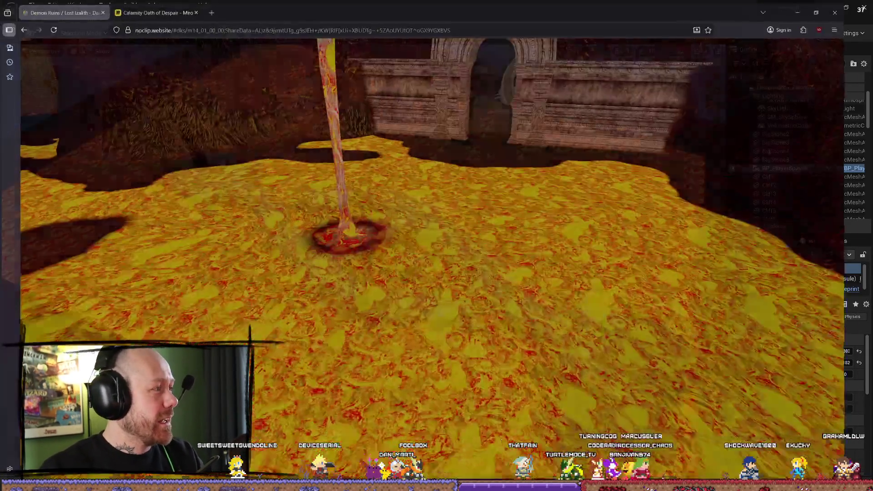
{"action": "key", "text": "ctrl+t"}
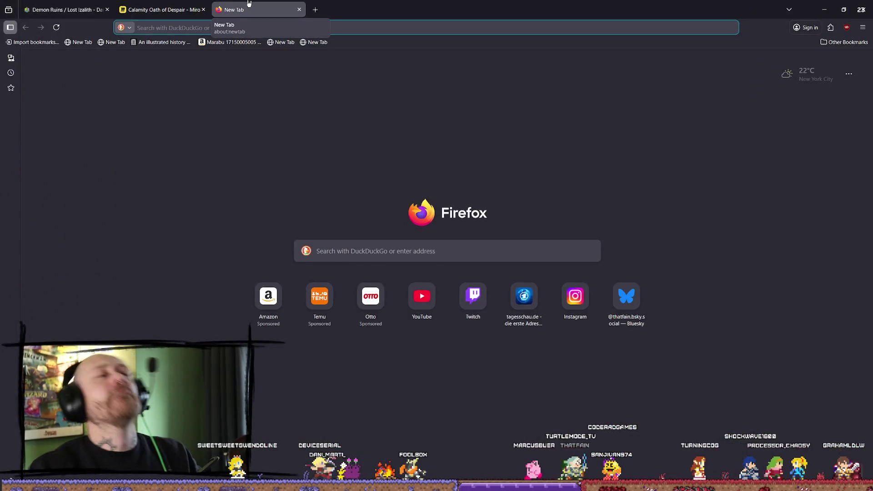
{"action": "type", "text": "facein"}
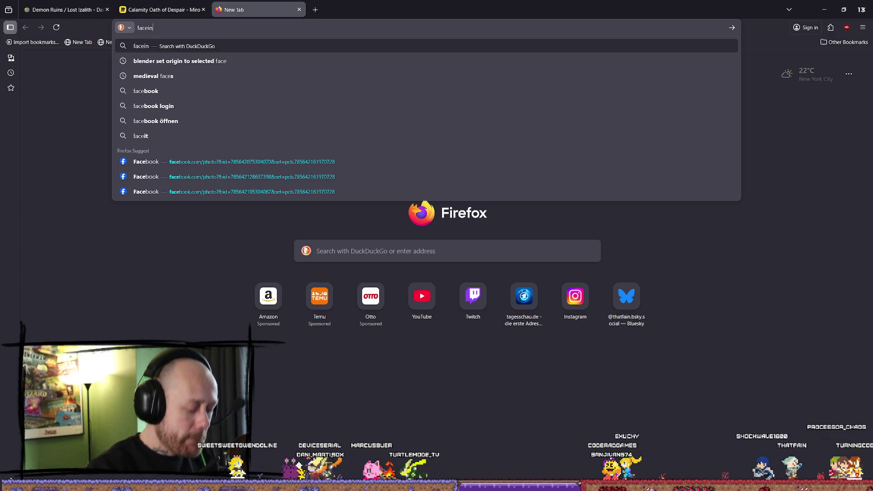
{"action": "key", "text": "BackSpace"}
{"action": "key", "text": "BackSpace"}
{"action": "type", "text": "wa"}
{"action": "key", "text": "BackSpace"}
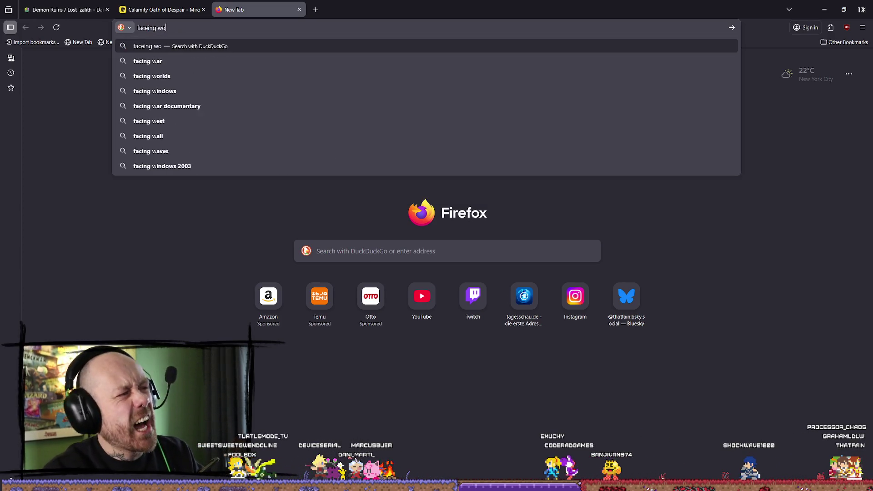
{"action": "type", "text": "orld"}
{"action": "key", "text": "Return"}
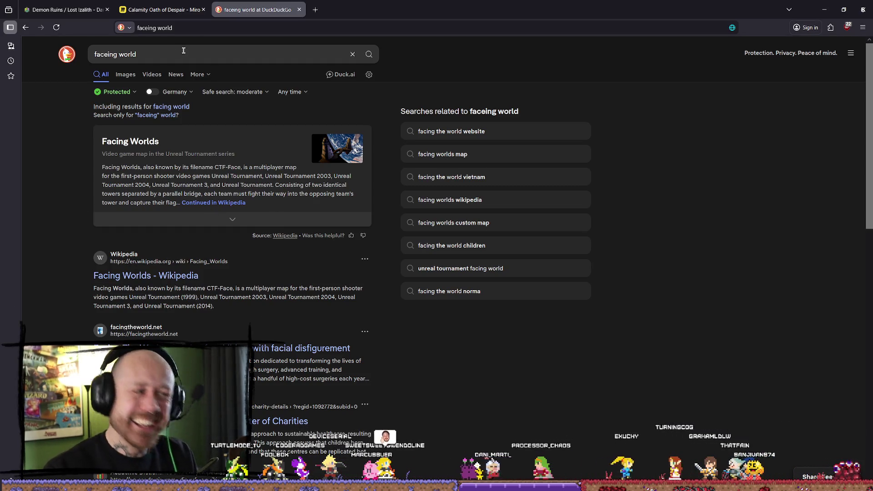
{"action": "left_click", "coordinate": [238, 50]}
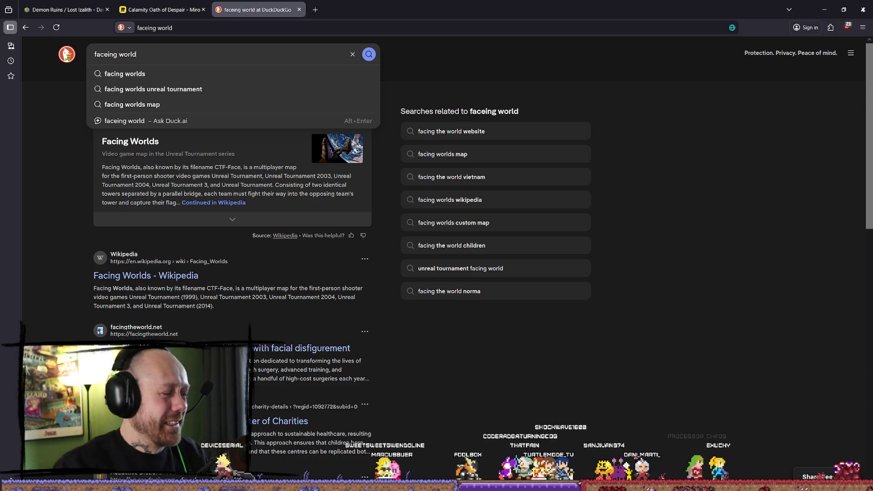
{"action": "left_click", "coordinate": [342, 154]}
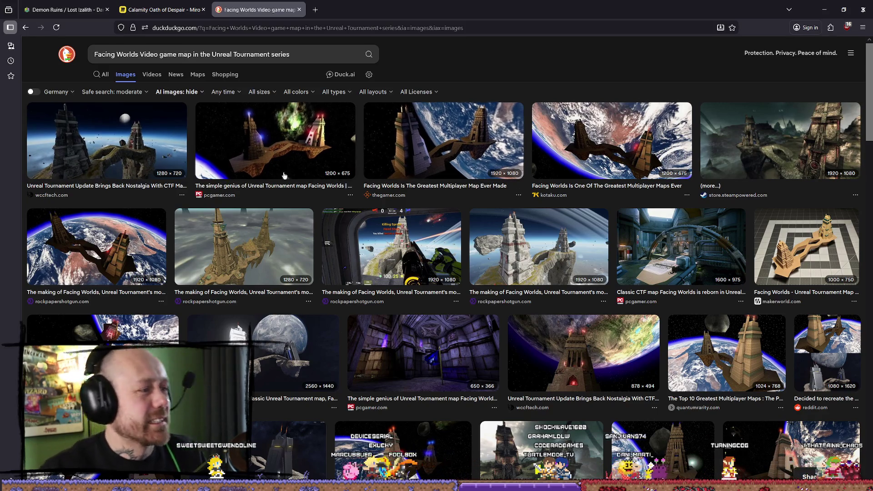
Preview the pcgamer.com, thegamer.com and wccftech.com Facing Worlds images, ending on PC Gamer's 1200 × 675 image.
{"action": "left_click", "coordinate": [282, 142]}
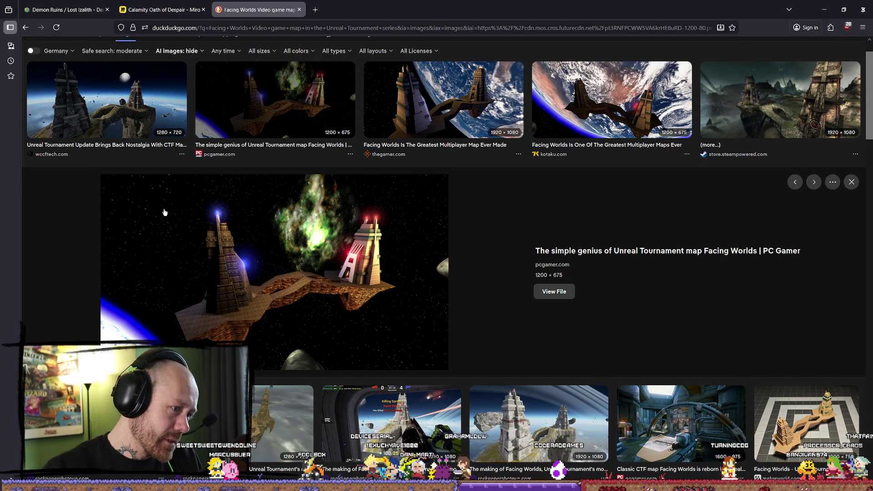
{"action": "left_click", "coordinate": [503, 101]}
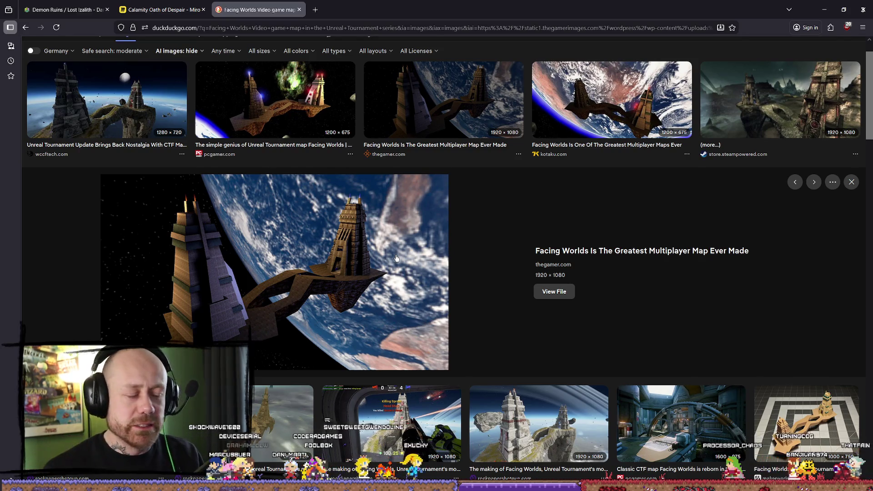
{"action": "scroll", "coordinate": [295, 214], "scroll_direction": "down", "scroll_amount": 2}
{"action": "scroll", "coordinate": [197, 174], "scroll_direction": "up", "scroll_amount": 4}
{"action": "left_click", "coordinate": [184, 172]}
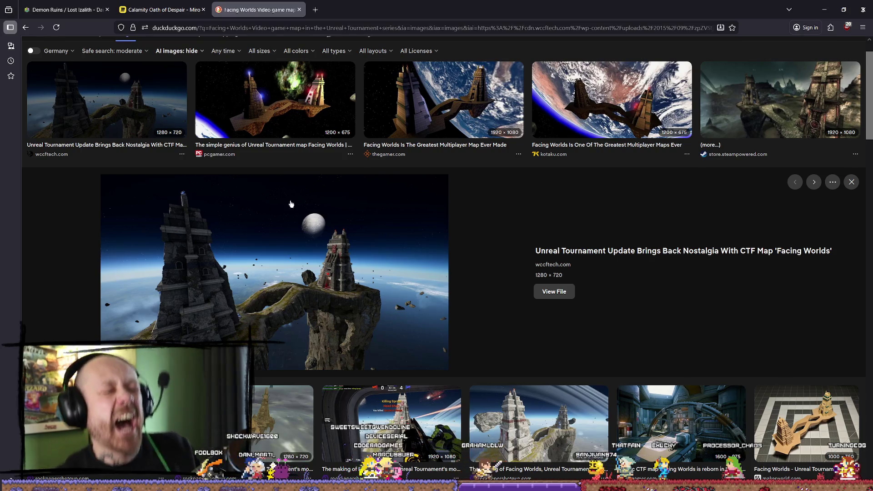
{"action": "scroll", "coordinate": [458, 250], "scroll_direction": "down", "scroll_amount": 3}
{"action": "scroll", "coordinate": [464, 232], "scroll_direction": "down", "scroll_amount": 3}
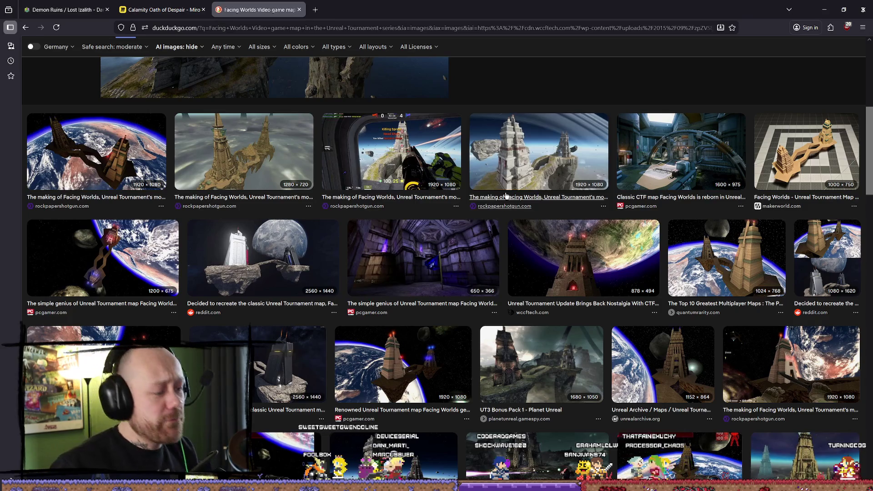
{"action": "left_click", "coordinate": [142, 254]}
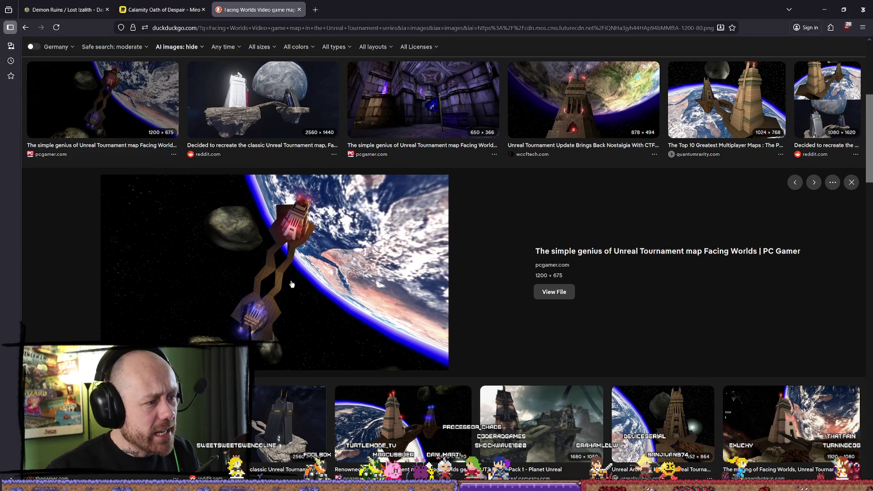
Open the PC Gamer article in a new tab, accepting essential cookies only and closing the newsletter popup.
{"action": "key", "text": "ctrl+t"}
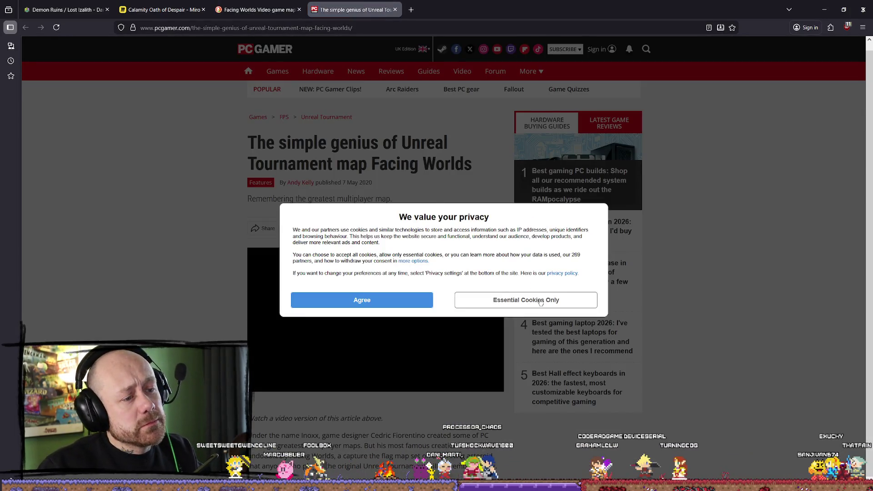
{"action": "left_click", "coordinate": [473, 298]}
{"action": "scroll", "coordinate": [375, 273], "scroll_direction": "down", "scroll_amount": 10}
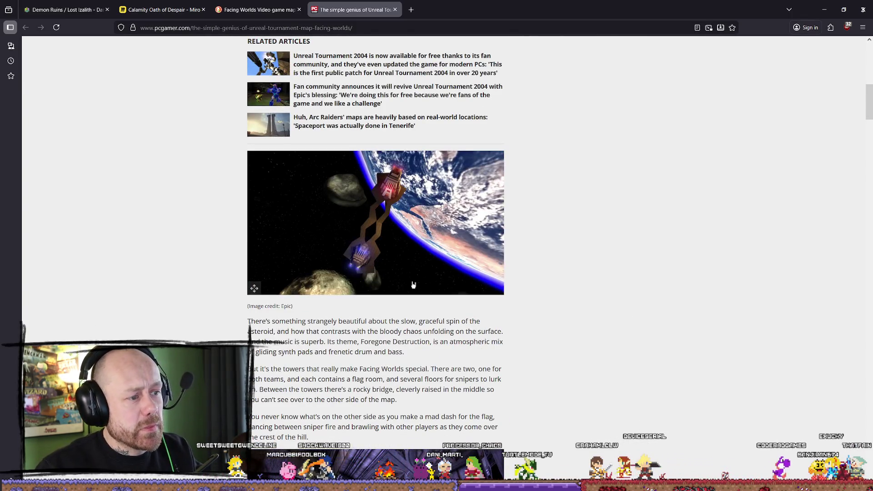
{"action": "scroll", "coordinate": [428, 199], "scroll_direction": "up", "scroll_amount": 8}
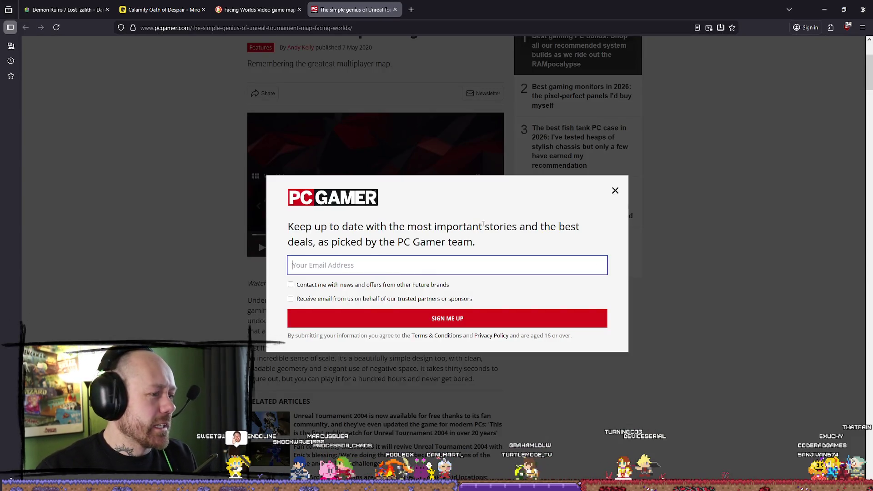
{"action": "left_click", "coordinate": [616, 191]}
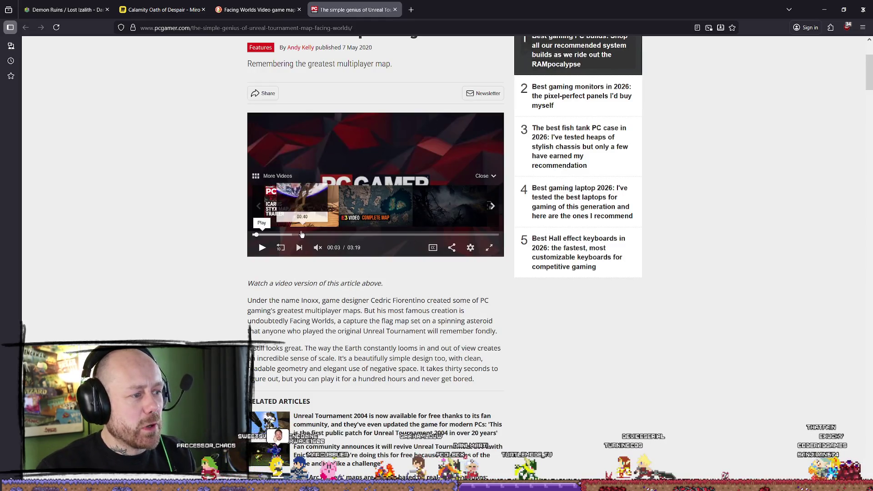
Skip ahead in the article's video, then return to the Unreal Editor with Alt+Tab.
{"action": "left_click", "coordinate": [292, 235]}
{"action": "scroll", "coordinate": [262, 251], "scroll_direction": "down", "scroll_amount": 4}
{"action": "key", "text": "alt+Tab"}
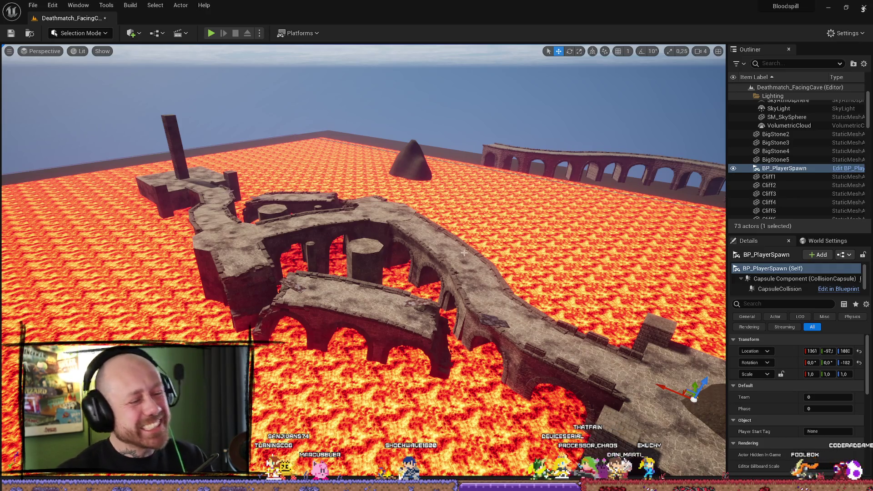
{"action": "mouse_move", "coordinate": [464, 252]}
{"action": "left_mouse_down"}
{"action": "mouse_move", "coordinate": [448, 145]}
{"action": "mouse_move", "coordinate": [441, 255]}
{"action": "left_mouse_up"}
{"action": "scroll", "coordinate": [450, 202], "scroll_direction": "down", "scroll_amount": 1}
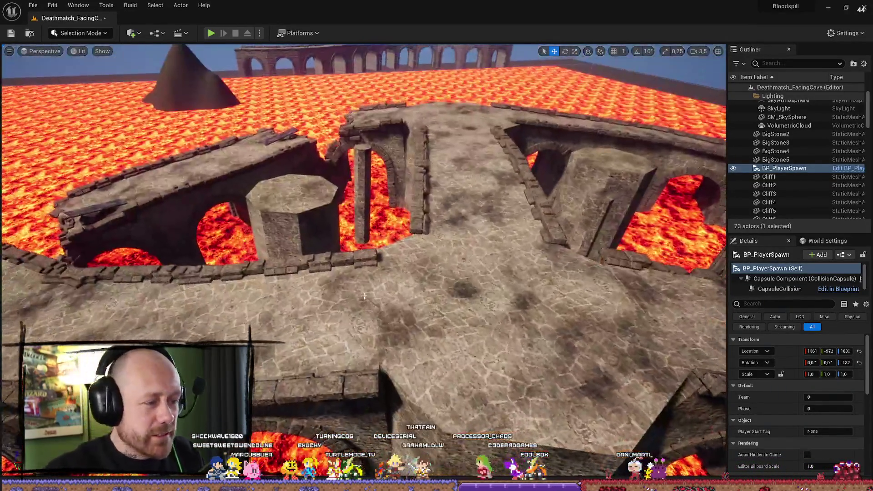
{"action": "right_click", "coordinate": [343, 315]}
{"action": "left_click", "coordinate": [482, 372]}
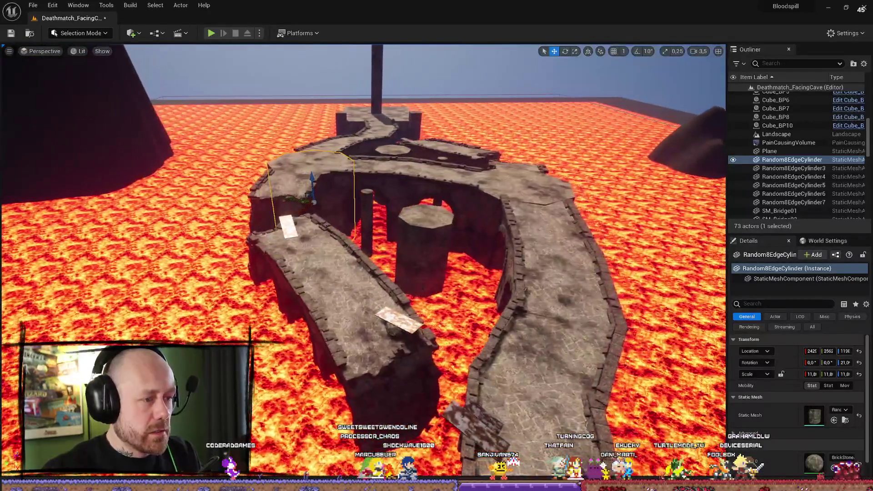
{"action": "key", "text": "w"}
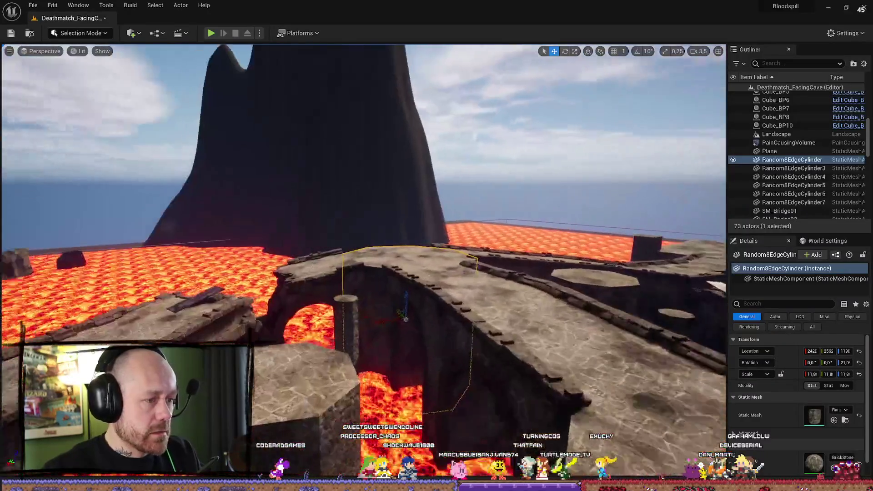
{"action": "key", "text": "s"}
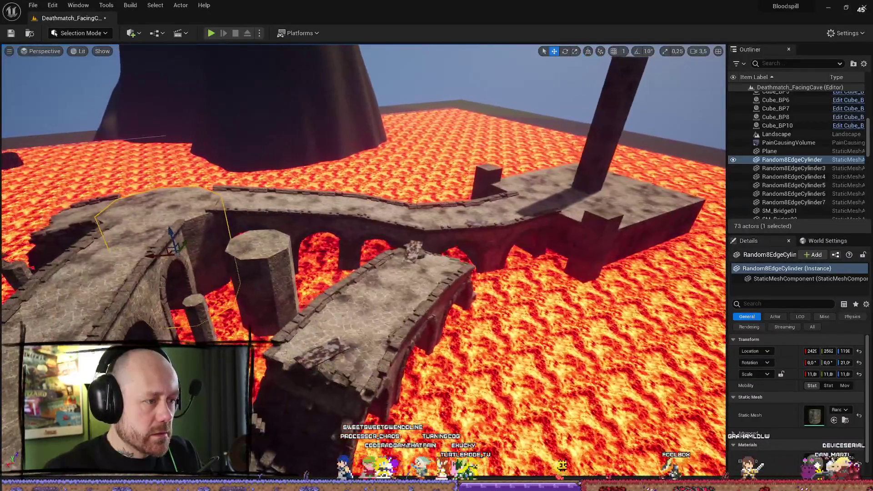
{"action": "key", "text": "s"}
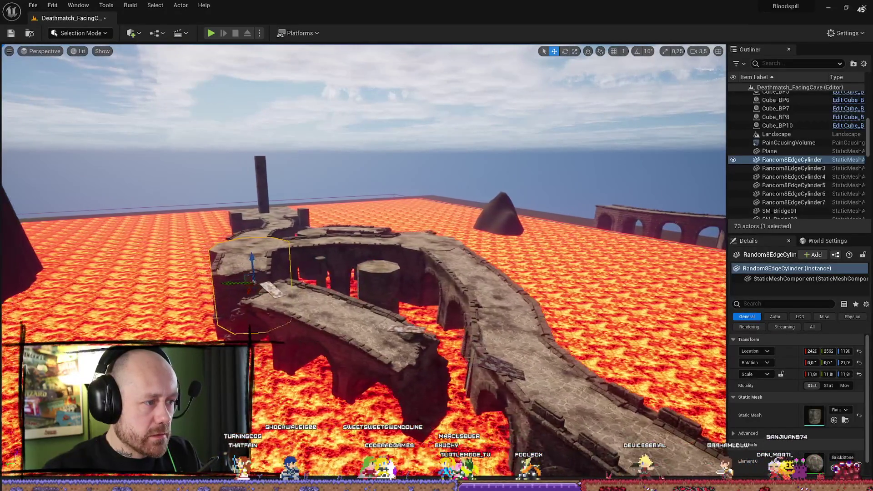
{"action": "key", "text": "w"}
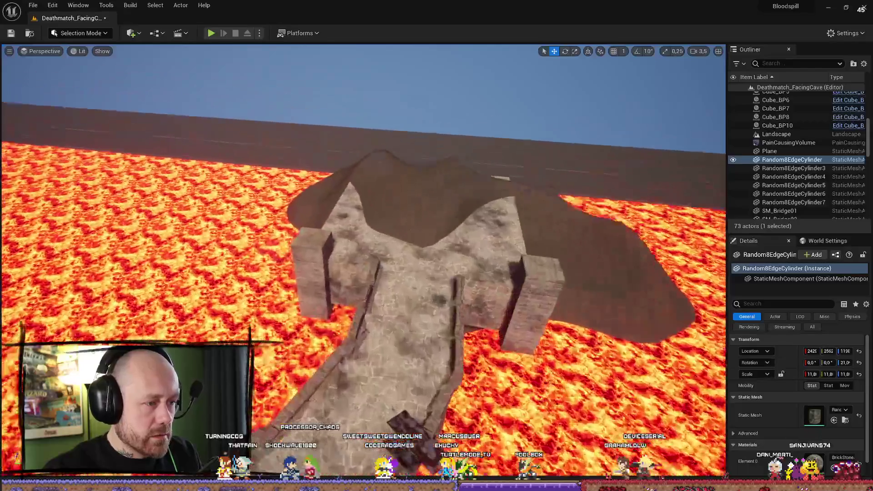
{"action": "key", "text": "w"}
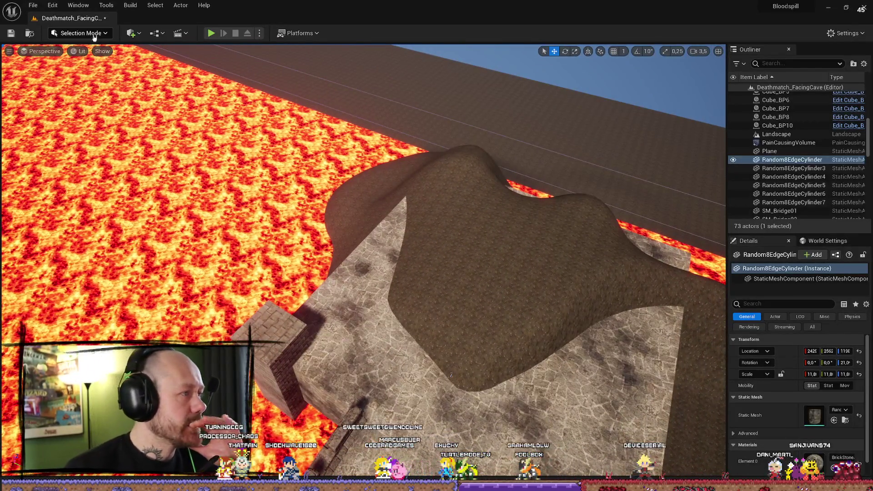
Enter Landscape Mode and select the terrain's layer under Edit Layers.
{"action": "left_click", "coordinate": [84, 56]}
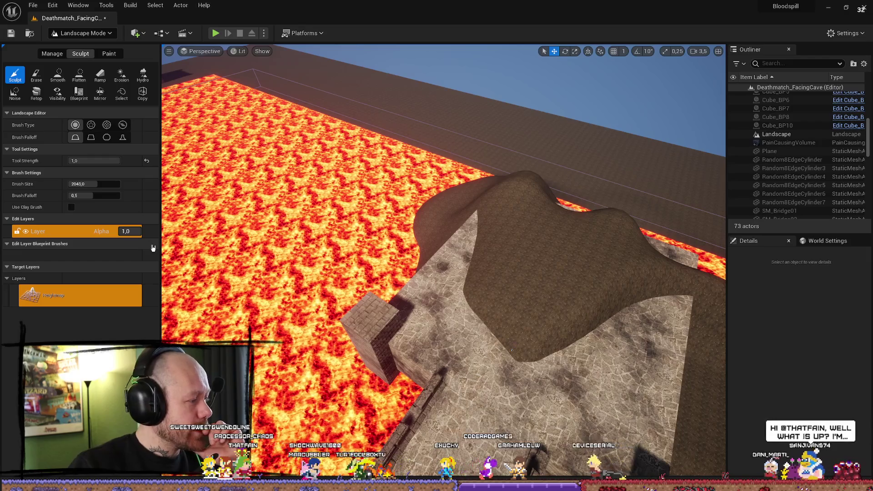
{"action": "left_click", "coordinate": [117, 228]}
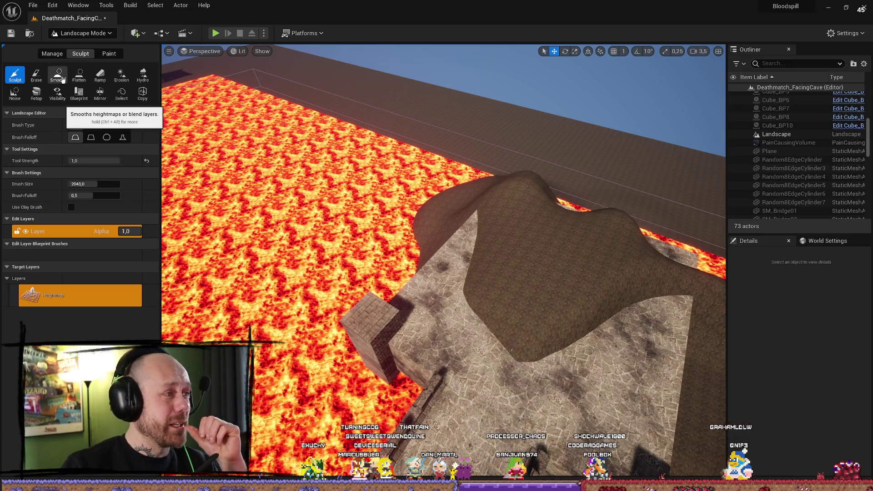
Flatten the top of the dirt mound and smooth its bumps into a broader rounded hill.
{"action": "left_click", "coordinate": [79, 74]}
{"action": "mouse_move", "coordinate": [433, 181]}
{"action": "left_mouse_down"}
{"action": "mouse_move", "coordinate": [540, 293]}
{"action": "mouse_move", "coordinate": [554, 274]}
{"action": "mouse_move", "coordinate": [523, 287]}
{"action": "left_mouse_up"}
{"action": "left_click", "coordinate": [58, 74]}
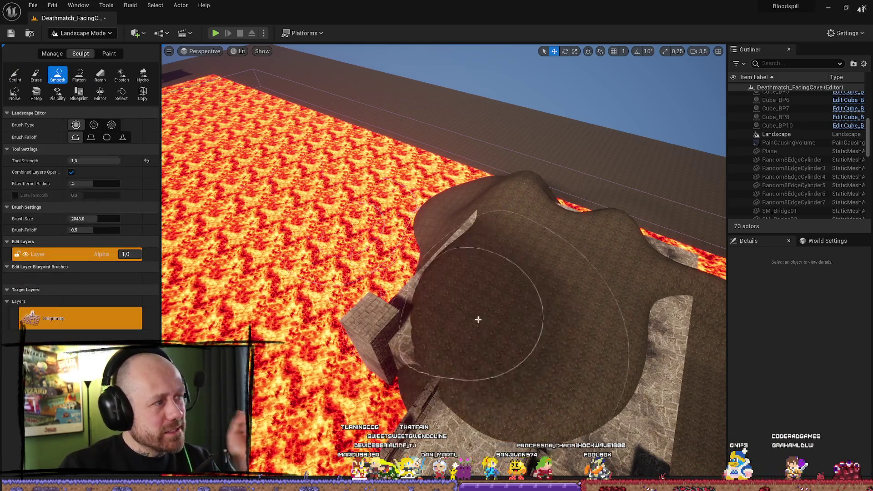
{"action": "mouse_move", "coordinate": [622, 342]}
{"action": "left_mouse_down"}
{"action": "mouse_move", "coordinate": [579, 273]}
{"action": "mouse_move", "coordinate": [596, 273]}
{"action": "mouse_move", "coordinate": [542, 226]}
{"action": "mouse_move", "coordinate": [464, 200]}
{"action": "mouse_move", "coordinate": [450, 173]}
{"action": "mouse_move", "coordinate": [448, 180]}
{"action": "left_mouse_up"}
{"action": "left_click_drag", "start_coordinate": [270, 360], "coordinate": [538, 219]}
{"action": "left_click", "coordinate": [15, 74]}
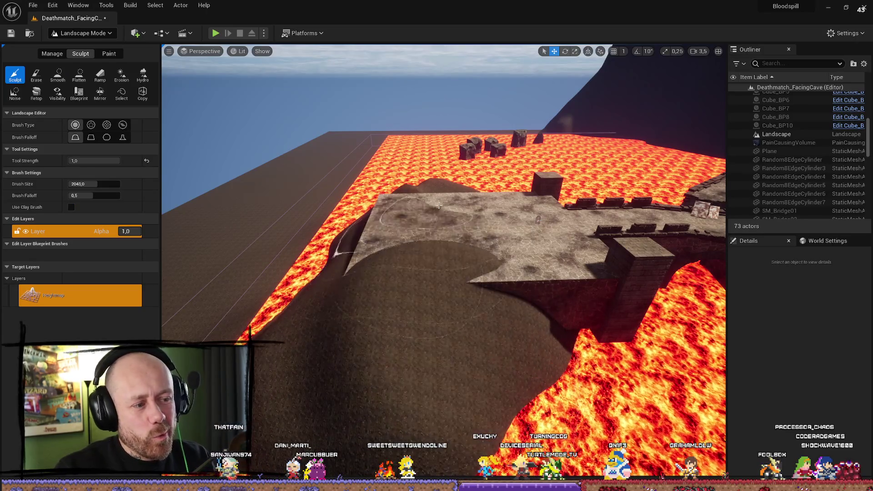
{"action": "mouse_move", "coordinate": [513, 368]}
{"action": "left_mouse_down"}
{"action": "mouse_move", "coordinate": [436, 396]}
{"action": "mouse_move", "coordinate": [407, 341]}
{"action": "left_mouse_up"}
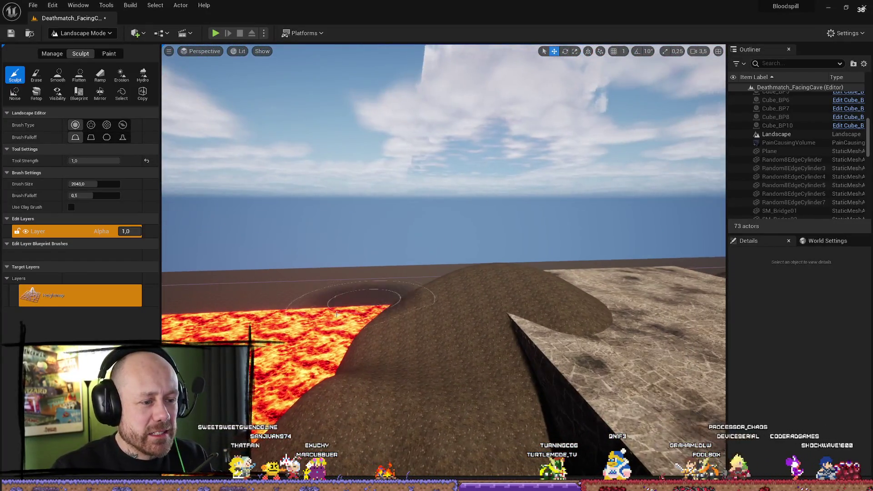
{"action": "left_click", "coordinate": [79, 75]}
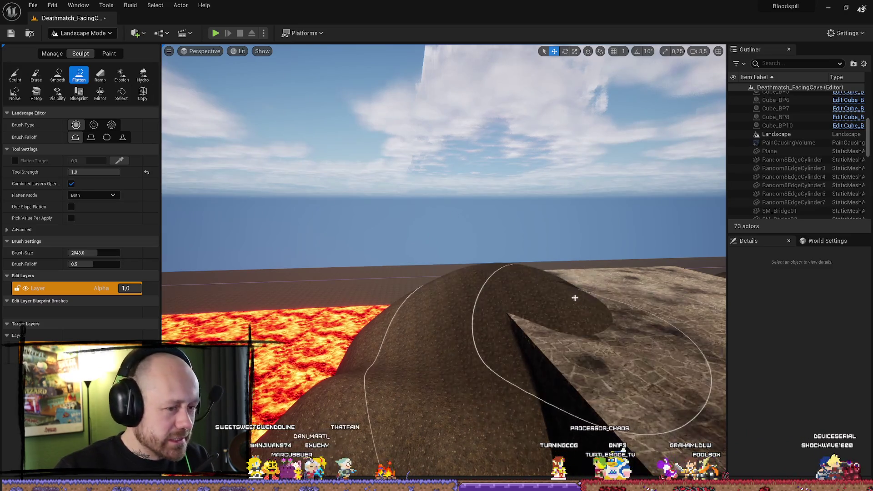
Lower the landscape Tool Strength to 0.5 while viewing the mound and platform.
{"action": "mouse_move", "coordinate": [551, 286]}
{"action": "left_mouse_down"}
{"action": "mouse_move", "coordinate": [555, 353]}
{"action": "mouse_move", "coordinate": [417, 338]}
{"action": "left_mouse_up"}
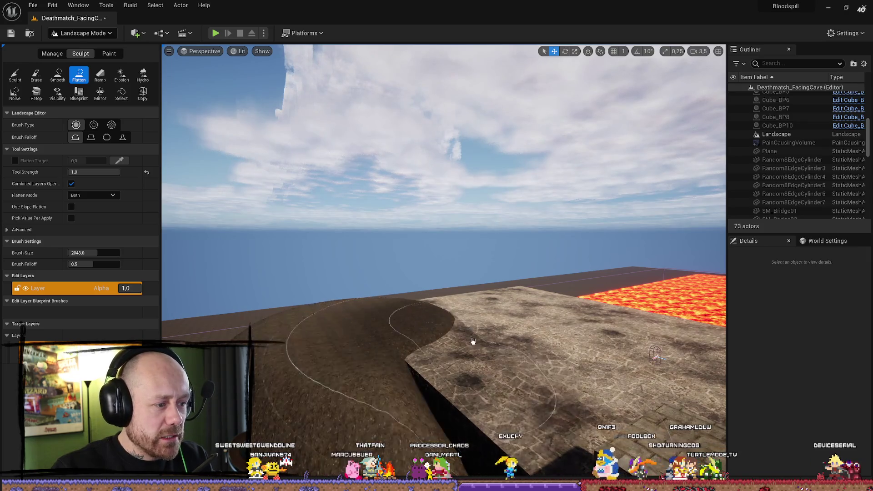
{"action": "left_click_drag", "start_coordinate": [398, 333], "coordinate": [408, 312]}
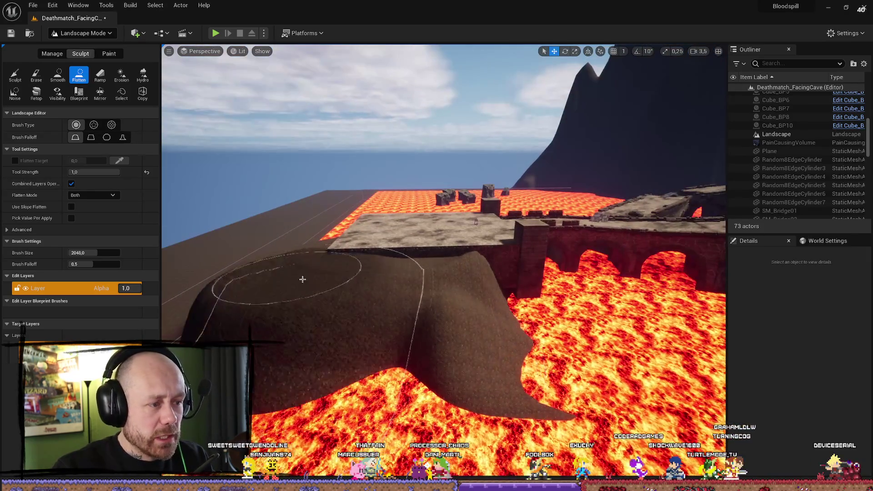
{"action": "left_click_drag", "start_coordinate": [418, 280], "coordinate": [467, 293]}
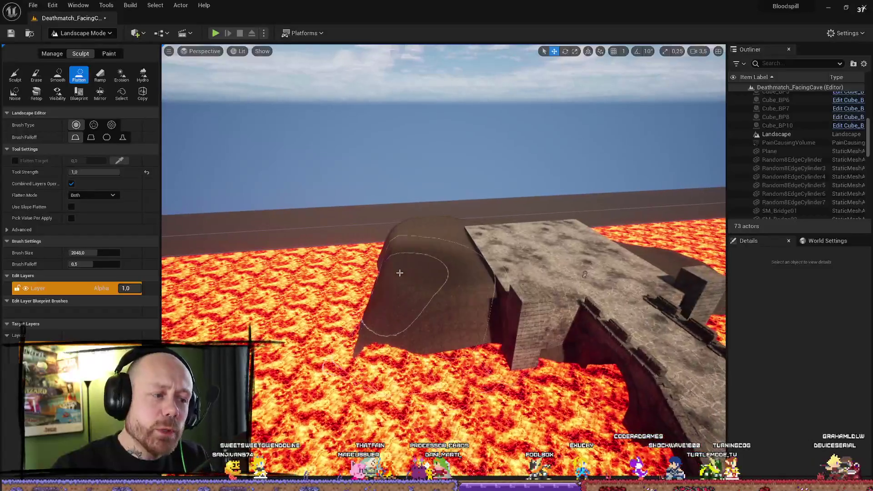
{"action": "left_click_drag", "start_coordinate": [390, 265], "coordinate": [392, 250]}
{"action": "left_click_drag", "start_coordinate": [466, 251], "coordinate": [389, 312]}
{"action": "left_click_drag", "start_coordinate": [113, 173], "coordinate": [93, 173]}
{"action": "left_click", "coordinate": [113, 173]}
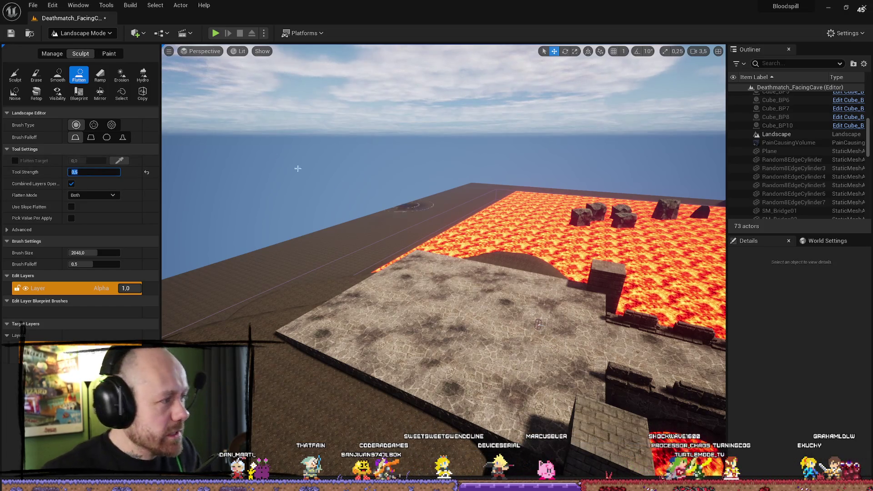
Return to the Sculpt tool over the platform, bridge and lava.
{"action": "mouse_move", "coordinate": [253, 272]}
{"action": "left_mouse_down"}
{"action": "mouse_move", "coordinate": [306, 311]}
{"action": "mouse_move", "coordinate": [351, 312]}
{"action": "mouse_move", "coordinate": [370, 332]}
{"action": "left_mouse_up"}
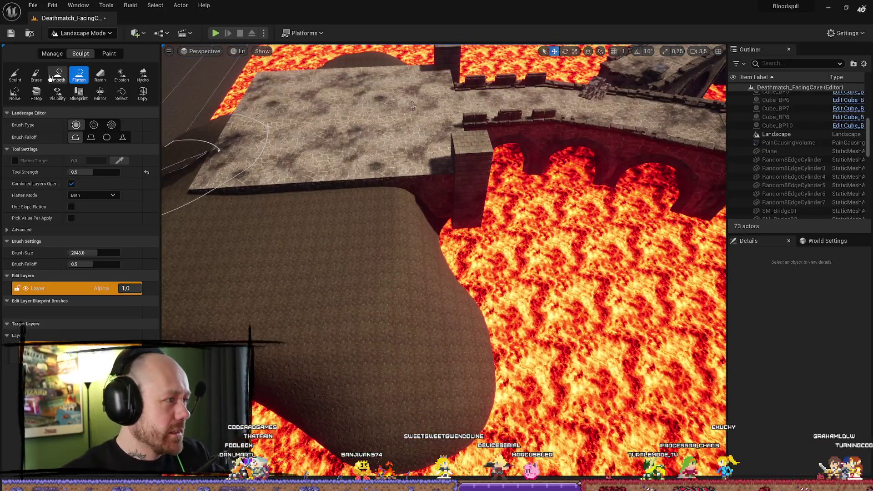
{"action": "left_click", "coordinate": [15, 74]}
{"action": "left_click", "coordinate": [353, 306], "text": "shift"}
{"action": "left_click_drag", "start_coordinate": [363, 318], "coordinate": [340, 366]}
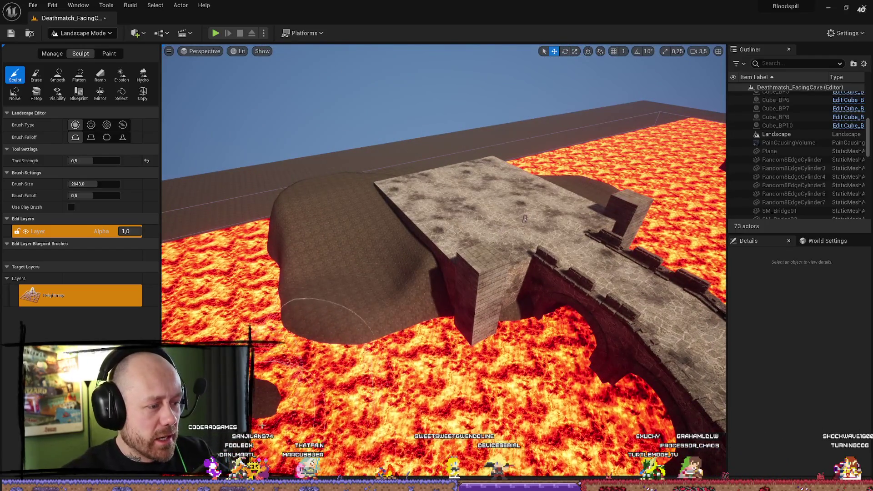
Raise dirt beside the platform and flatten the lava edge into dirt terrain.
{"action": "left_click_drag", "start_coordinate": [262, 425], "coordinate": [298, 367]}
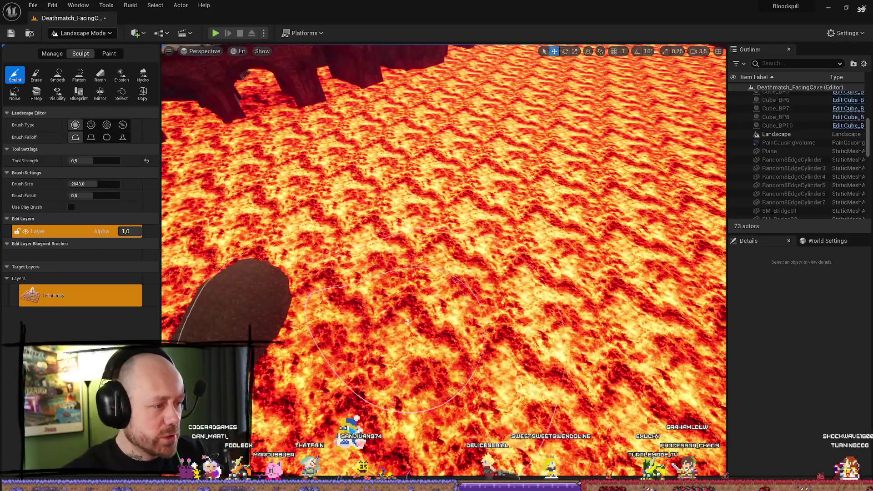
{"action": "left_click_drag", "start_coordinate": [407, 322], "coordinate": [441, 318]}
{"action": "mouse_move", "coordinate": [444, 359]}
{"action": "left_mouse_down"}
{"action": "mouse_move", "coordinate": [196, 291]}
{"action": "mouse_move", "coordinate": [195, 205]}
{"action": "left_mouse_up"}
{"action": "mouse_move", "coordinate": [425, 413]}
{"action": "left_mouse_down"}
{"action": "mouse_move", "coordinate": [169, 277]}
{"action": "mouse_move", "coordinate": [238, 197]}
{"action": "mouse_move", "coordinate": [420, 127]}
{"action": "left_mouse_up"}
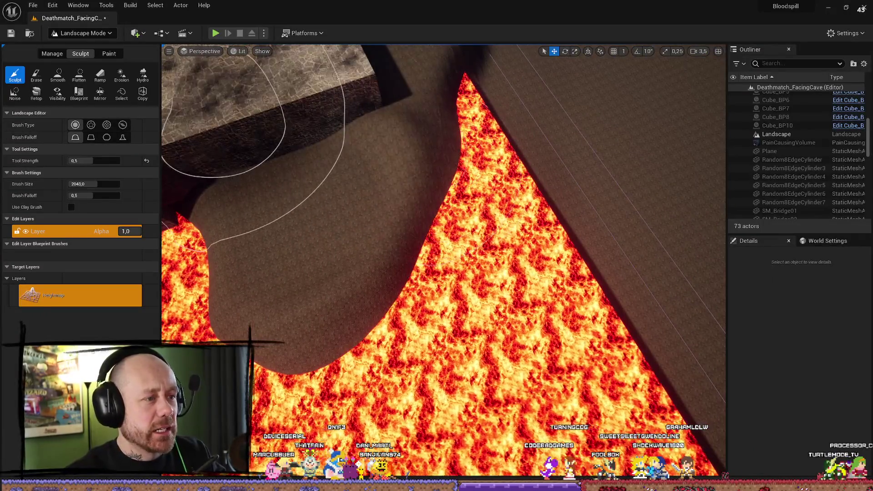
{"action": "left_click", "coordinate": [79, 74]}
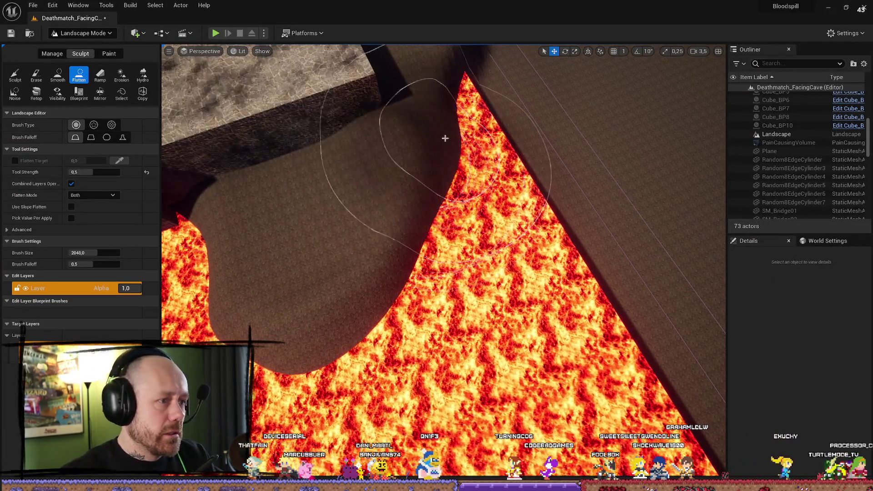
{"action": "mouse_move", "coordinate": [445, 136]}
{"action": "left_mouse_down"}
{"action": "mouse_move", "coordinate": [410, 123]}
{"action": "mouse_move", "coordinate": [445, 312]}
{"action": "mouse_move", "coordinate": [474, 292]}
{"action": "mouse_move", "coordinate": [473, 273]}
{"action": "mouse_move", "coordinate": [455, 264]}
{"action": "mouse_move", "coordinate": [454, 218]}
{"action": "mouse_move", "coordinate": [455, 291]}
{"action": "mouse_move", "coordinate": [459, 282]}
{"action": "mouse_move", "coordinate": [418, 255]}
{"action": "mouse_move", "coordinate": [410, 270]}
{"action": "left_mouse_up"}
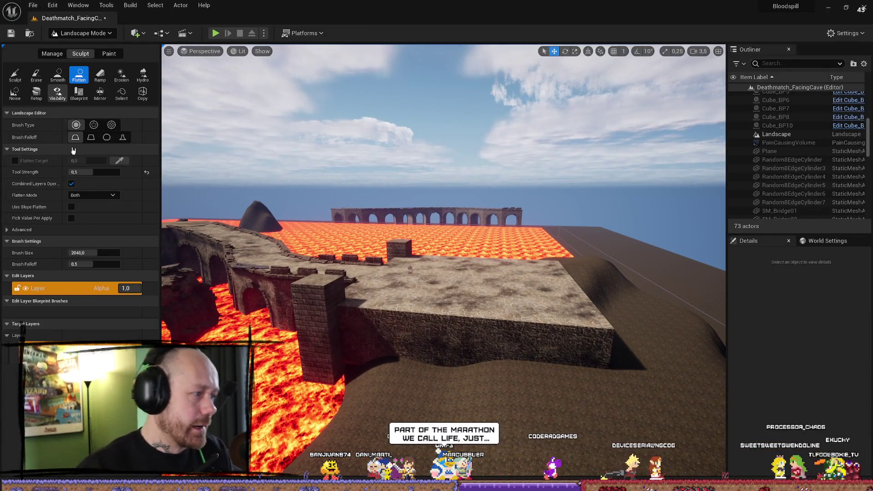
Shrink the brush to about 996 and raise terrain against the platform's side slope.
{"action": "left_click_drag", "start_coordinate": [102, 252], "coordinate": [86, 253]}
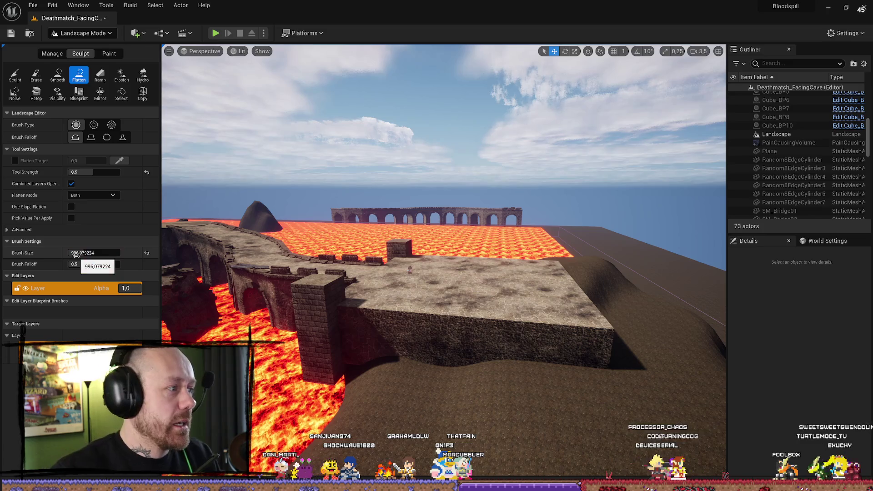
{"action": "left_click", "coordinate": [15, 75]}
{"action": "left_click_drag", "start_coordinate": [409, 255], "coordinate": [546, 296]}
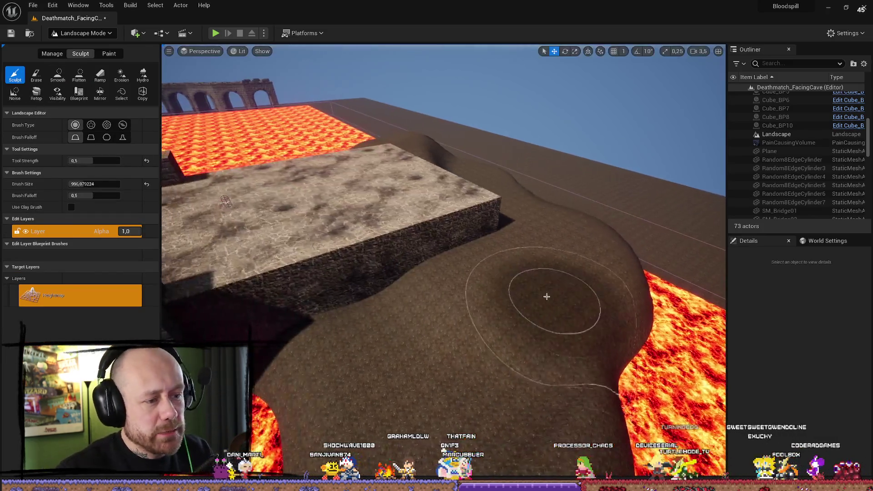
Shape the tall dirt mound against the platform's side, viewing it from around the lava field.
{"action": "left_click_drag", "start_coordinate": [517, 234], "coordinate": [491, 303]}
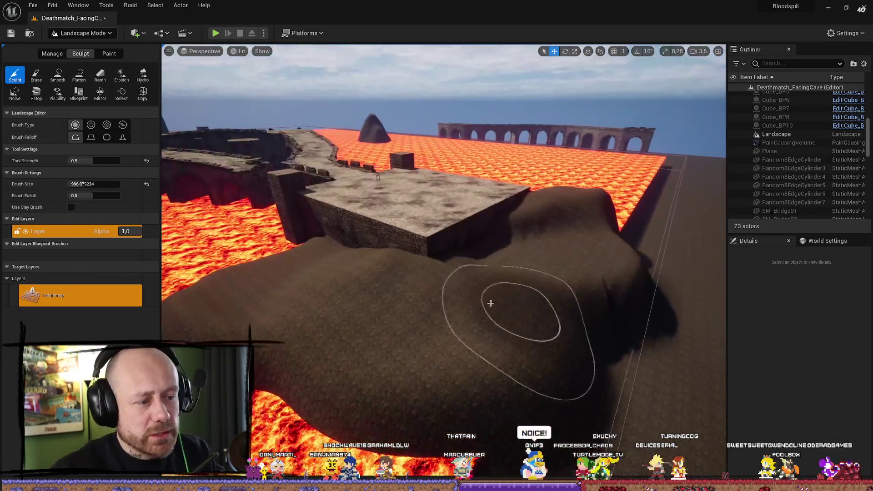
{"action": "mouse_move", "coordinate": [530, 261]}
{"action": "left_mouse_down"}
{"action": "mouse_move", "coordinate": [546, 295]}
{"action": "mouse_move", "coordinate": [585, 331]}
{"action": "mouse_move", "coordinate": [361, 347]}
{"action": "left_mouse_up"}
{"action": "left_click_drag", "start_coordinate": [271, 338], "coordinate": [319, 339]}
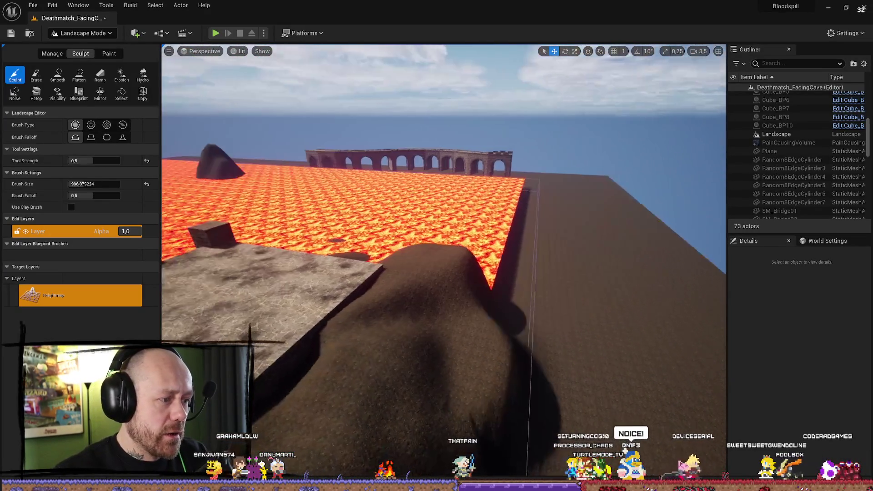
{"action": "mouse_move", "coordinate": [458, 281]}
{"action": "left_mouse_down"}
{"action": "mouse_move", "coordinate": [530, 318]}
{"action": "mouse_move", "coordinate": [470, 158]}
{"action": "mouse_move", "coordinate": [607, 301]}
{"action": "mouse_move", "coordinate": [510, 309]}
{"action": "left_mouse_up"}
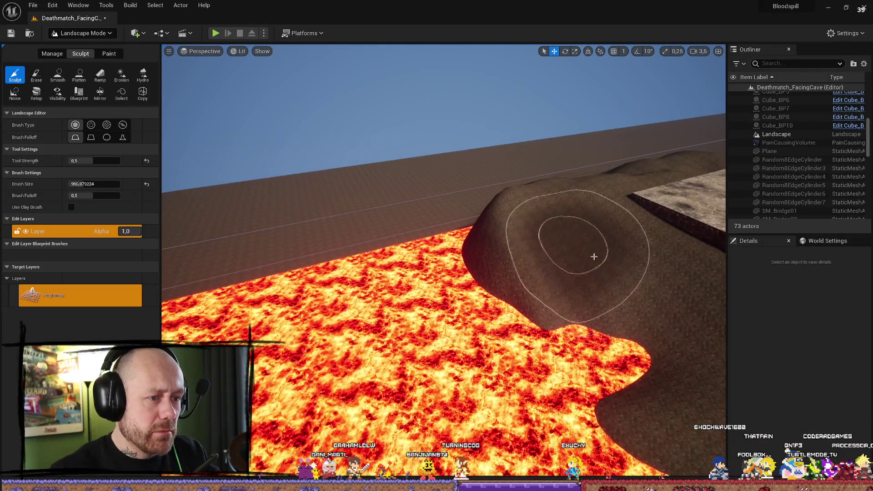
{"action": "mouse_move", "coordinate": [594, 253]}
{"action": "left_mouse_down"}
{"action": "mouse_move", "coordinate": [600, 237]}
{"action": "mouse_move", "coordinate": [617, 314]}
{"action": "mouse_move", "coordinate": [610, 345]}
{"action": "left_mouse_up"}
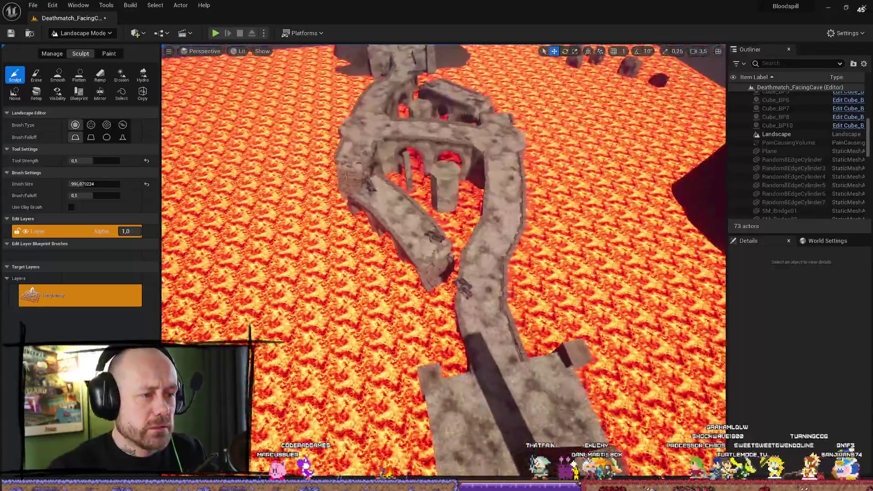
Enlarge the landscape brush size to about 1507.
{"action": "scroll", "coordinate": [443, 263], "scroll_direction": "down", "scroll_amount": 5}
{"action": "scroll", "coordinate": [443, 263], "scroll_direction": "up", "scroll_amount": 8}
{"action": "scroll", "coordinate": [416, 296], "scroll_direction": "down", "scroll_amount": 4}
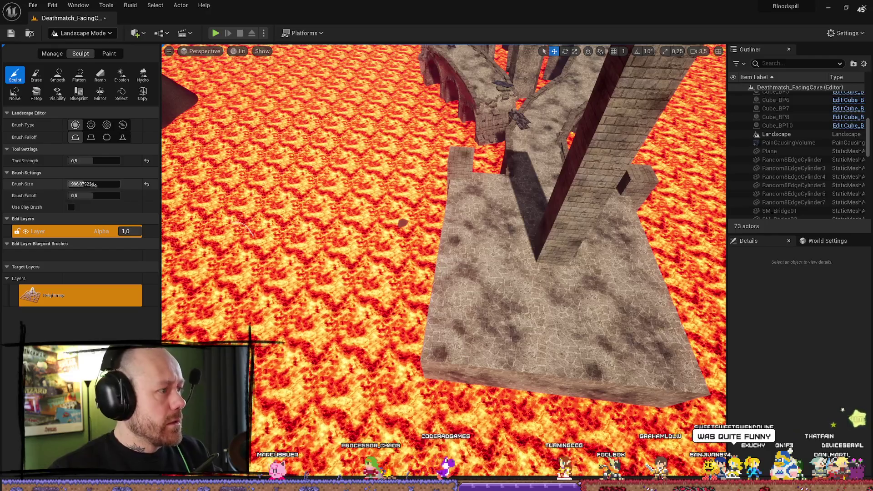
{"action": "left_click_drag", "start_coordinate": [85, 184], "coordinate": [436, 237]}
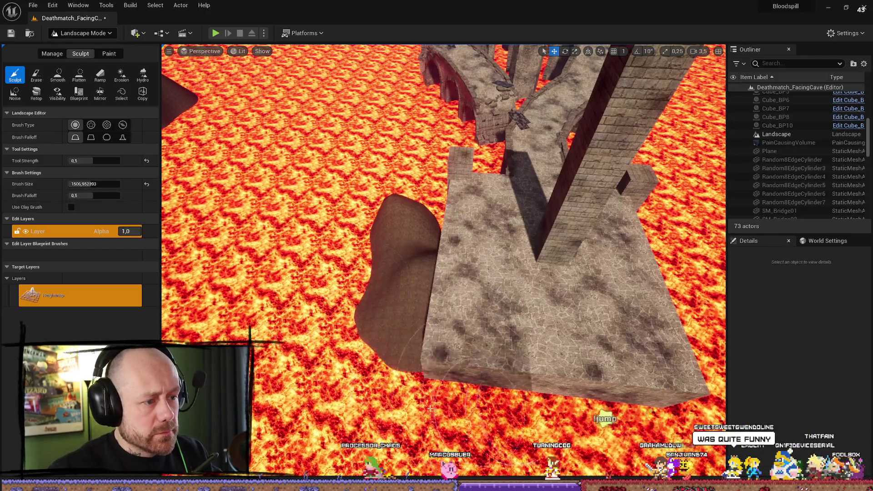
Build up the dirt mound under the tower platform's edge, finishing with the Flatten tool.
{"action": "mouse_move", "coordinate": [466, 444]}
{"action": "left_mouse_down"}
{"action": "mouse_move", "coordinate": [387, 400]}
{"action": "mouse_move", "coordinate": [500, 253]}
{"action": "left_mouse_up"}
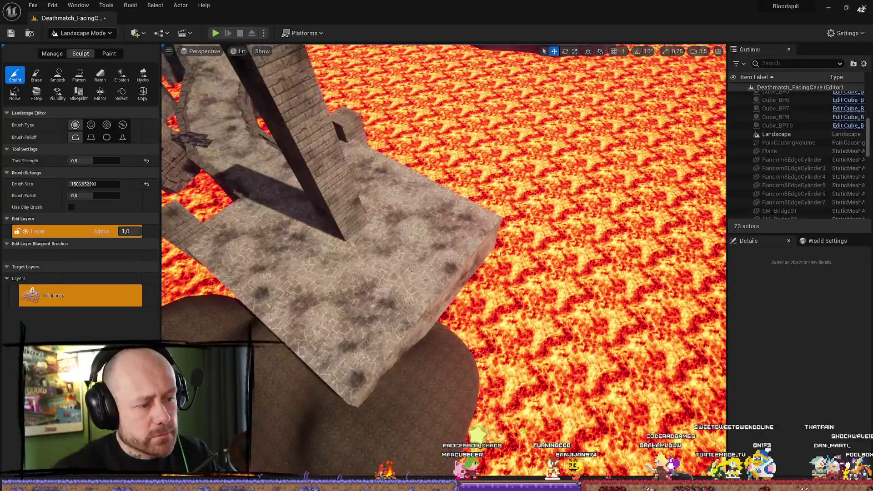
{"action": "left_click_drag", "start_coordinate": [537, 295], "coordinate": [545, 329]}
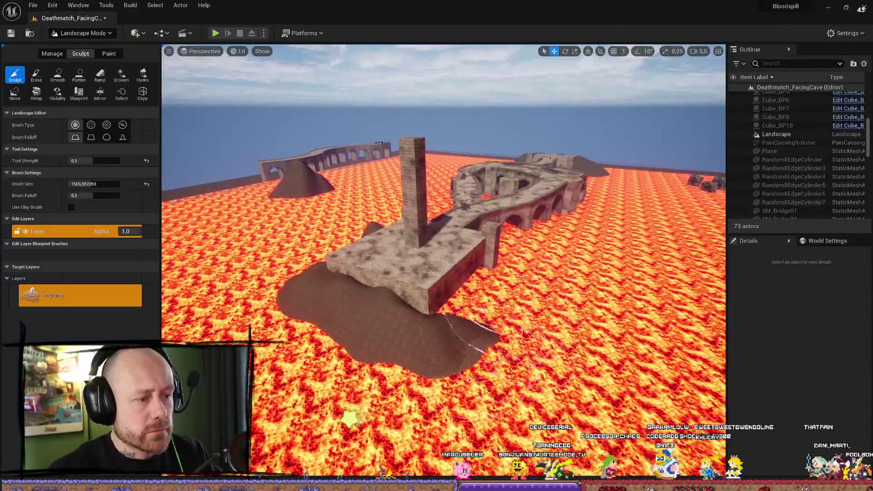
{"action": "left_click_drag", "start_coordinate": [482, 272], "coordinate": [293, 332]}
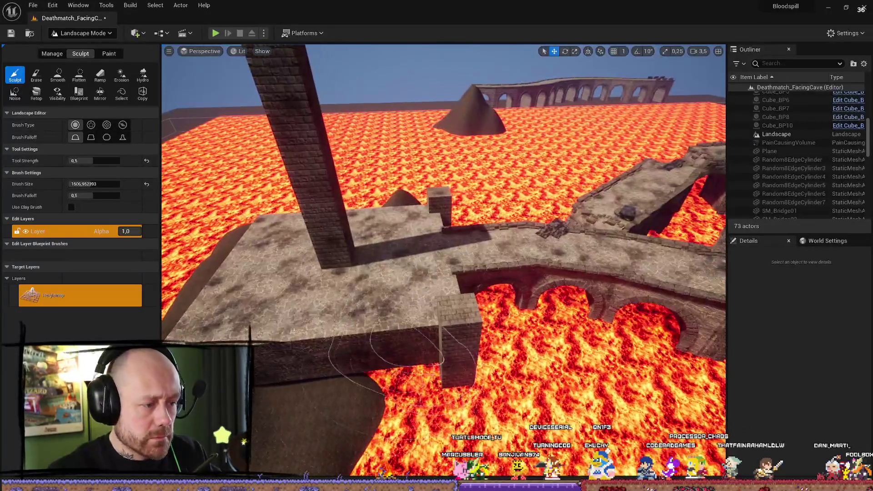
{"action": "mouse_move", "coordinate": [290, 398]}
{"action": "left_mouse_down"}
{"action": "mouse_move", "coordinate": [477, 310]}
{"action": "mouse_move", "coordinate": [460, 318]}
{"action": "mouse_move", "coordinate": [455, 273]}
{"action": "mouse_move", "coordinate": [452, 292]}
{"action": "mouse_move", "coordinate": [554, 344]}
{"action": "left_mouse_up"}
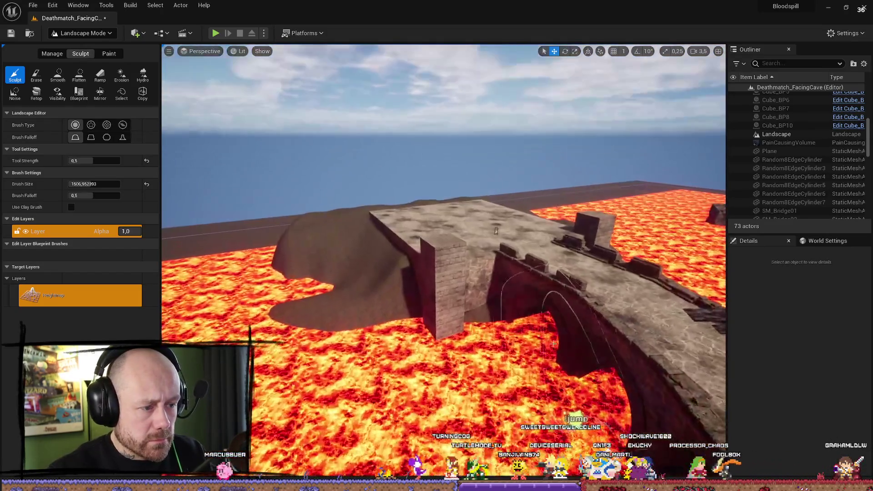
{"action": "mouse_move", "coordinate": [353, 390]}
{"action": "left_mouse_down"}
{"action": "mouse_move", "coordinate": [528, 382]}
{"action": "mouse_move", "coordinate": [411, 362]}
{"action": "left_mouse_up"}
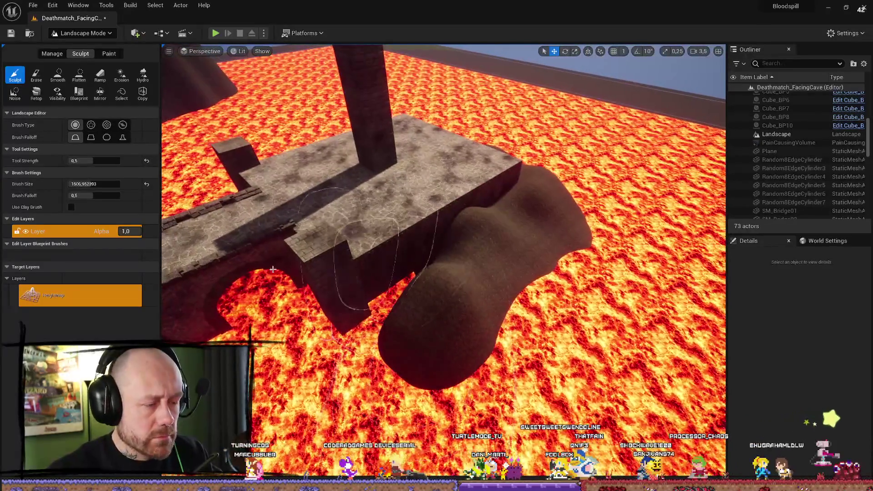
{"action": "left_click", "coordinate": [78, 75]}
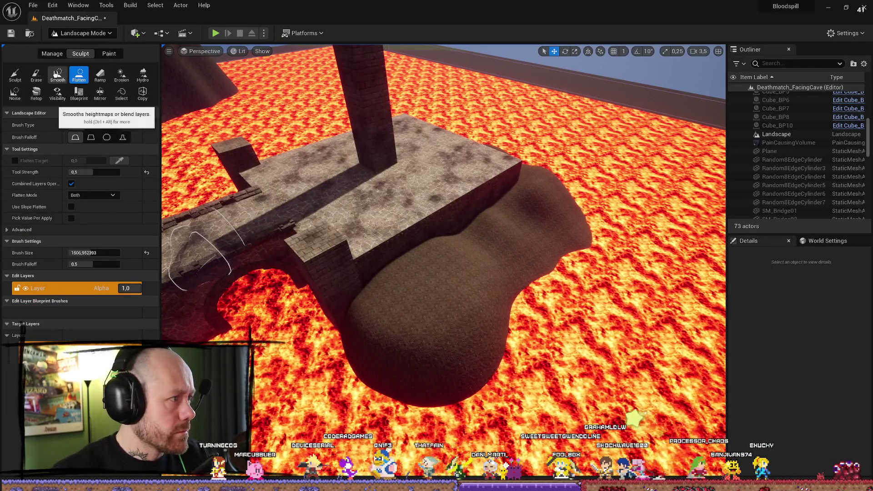
Sculpt the dirt mound into a broad skirt around the tower platform's base, spreading into the lava.
{"action": "left_click", "coordinate": [58, 75]}
{"action": "left_click", "coordinate": [18, 74]}
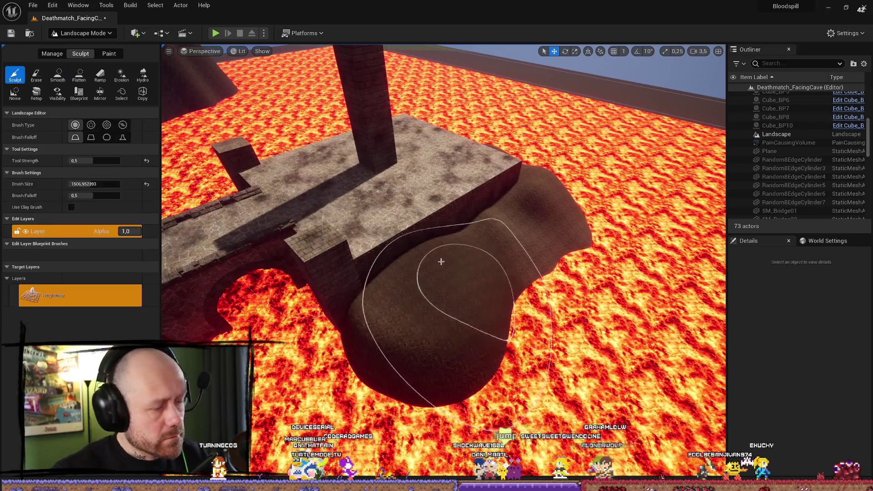
{"action": "mouse_move", "coordinate": [451, 233]}
{"action": "left_mouse_down"}
{"action": "mouse_move", "coordinate": [409, 314]}
{"action": "mouse_move", "coordinate": [423, 228]}
{"action": "mouse_move", "coordinate": [381, 419]}
{"action": "mouse_move", "coordinate": [427, 409]}
{"action": "left_mouse_up"}
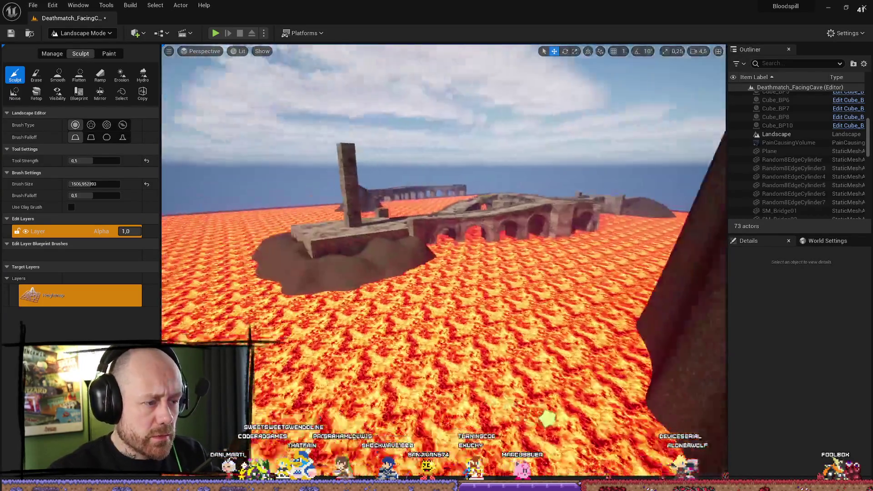
{"action": "mouse_move", "coordinate": [426, 409]}
{"action": "left_mouse_down"}
{"action": "mouse_move", "coordinate": [473, 292]}
{"action": "mouse_move", "coordinate": [523, 209]}
{"action": "left_mouse_up"}
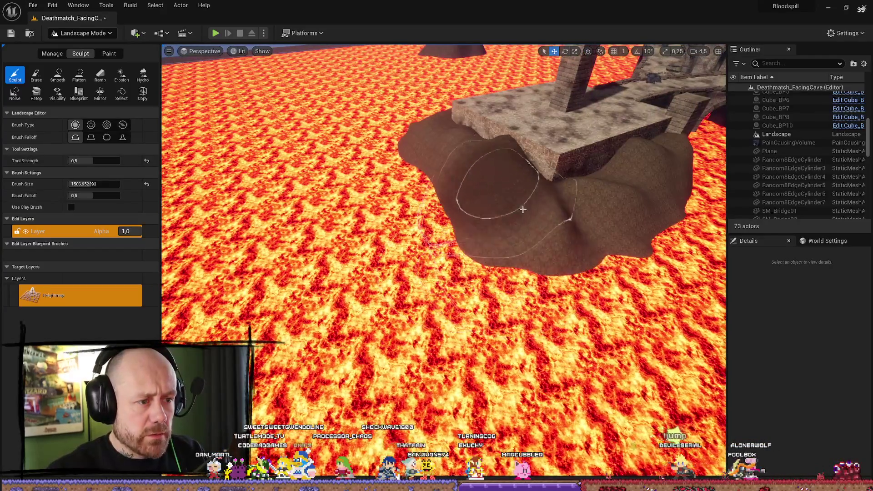
{"action": "scroll", "coordinate": [585, 262], "scroll_direction": "down", "scroll_amount": 10}
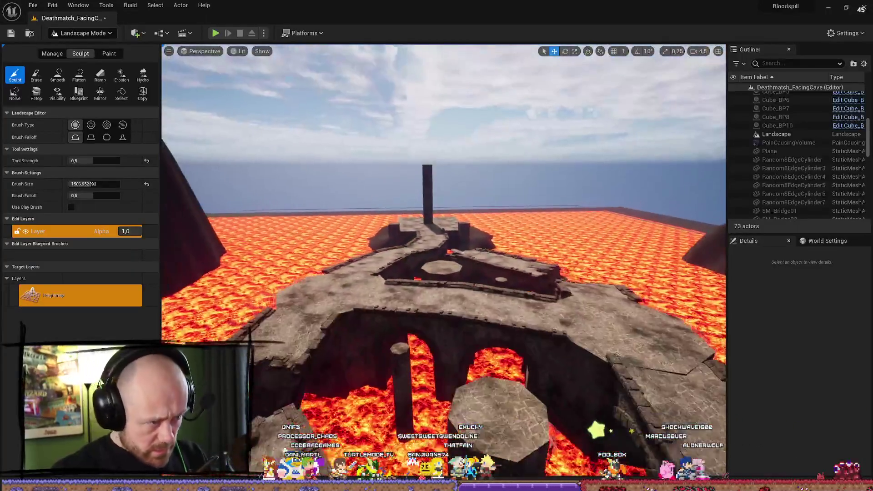
{"action": "left_click_drag", "start_coordinate": [634, 302], "coordinate": [634, 302]}
{"action": "left_click_drag", "start_coordinate": [516, 344], "coordinate": [516, 345]}
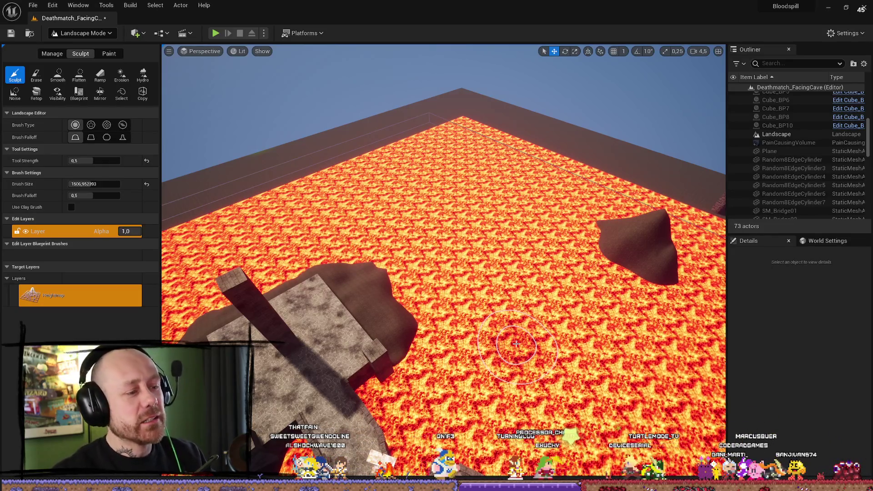
{"action": "scroll", "coordinate": [449, 293], "scroll_direction": "up", "scroll_amount": 5}
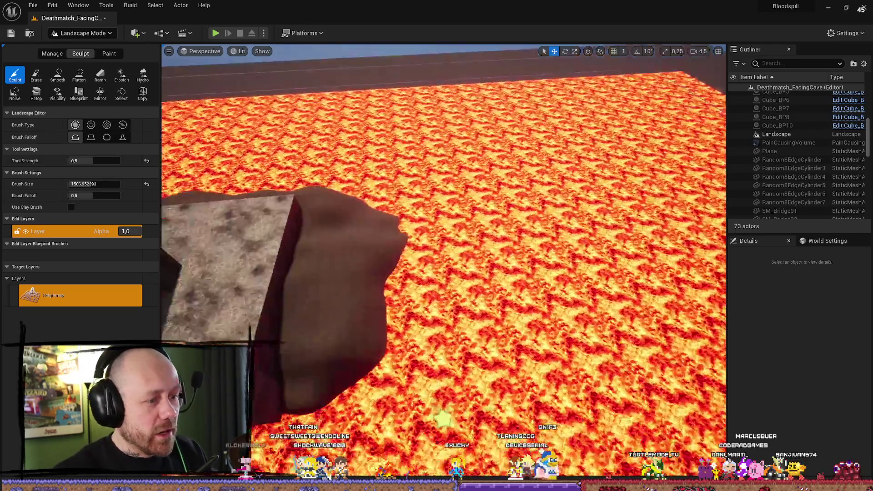
{"action": "scroll", "coordinate": [446, 300], "scroll_direction": "down", "scroll_amount": 10}
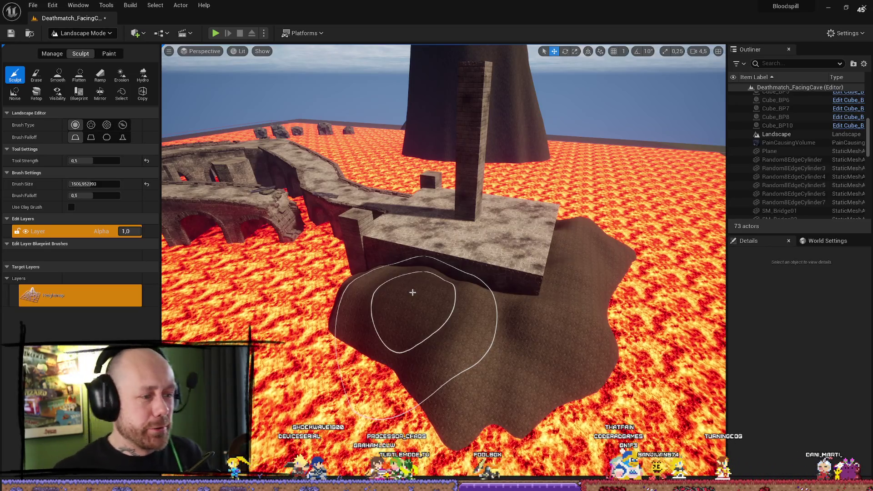
Heap more dirt beside the bridge-end platform, then bring the Google Docs appeal document forward.
{"action": "mouse_move", "coordinate": [467, 272]}
{"action": "left_mouse_down"}
{"action": "mouse_move", "coordinate": [464, 236]}
{"action": "mouse_move", "coordinate": [455, 245]}
{"action": "mouse_move", "coordinate": [465, 401]}
{"action": "mouse_move", "coordinate": [482, 381]}
{"action": "mouse_move", "coordinate": [444, 367]}
{"action": "left_mouse_up"}
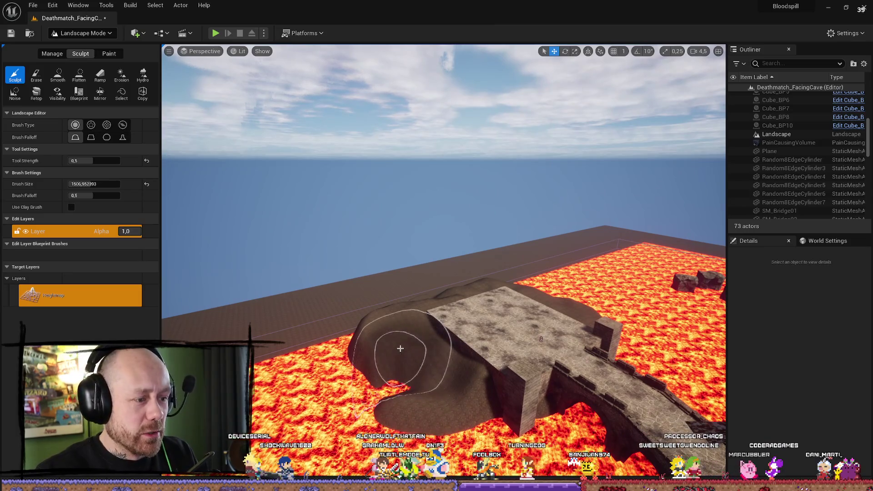
{"action": "mouse_move", "coordinate": [400, 349]}
{"action": "left_mouse_down"}
{"action": "mouse_move", "coordinate": [414, 300]}
{"action": "mouse_move", "coordinate": [411, 318]}
{"action": "mouse_move", "coordinate": [396, 332]}
{"action": "left_mouse_up"}
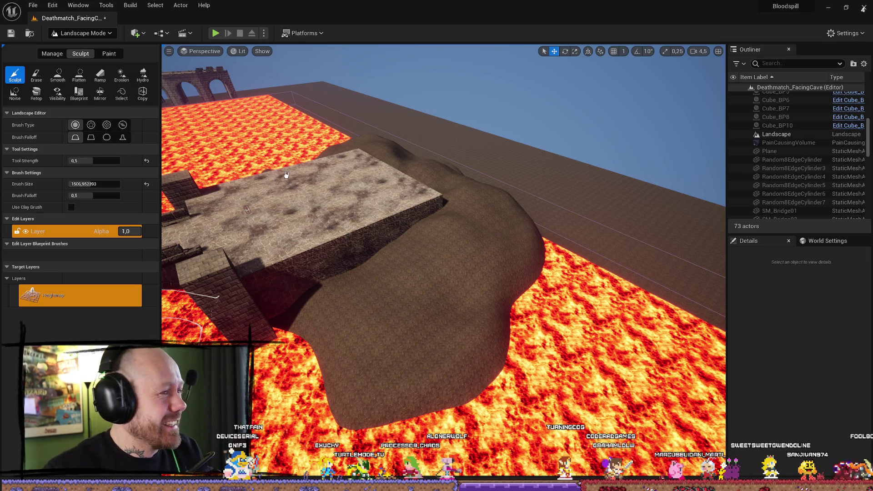
{"action": "left_click", "coordinate": [189, 477]}
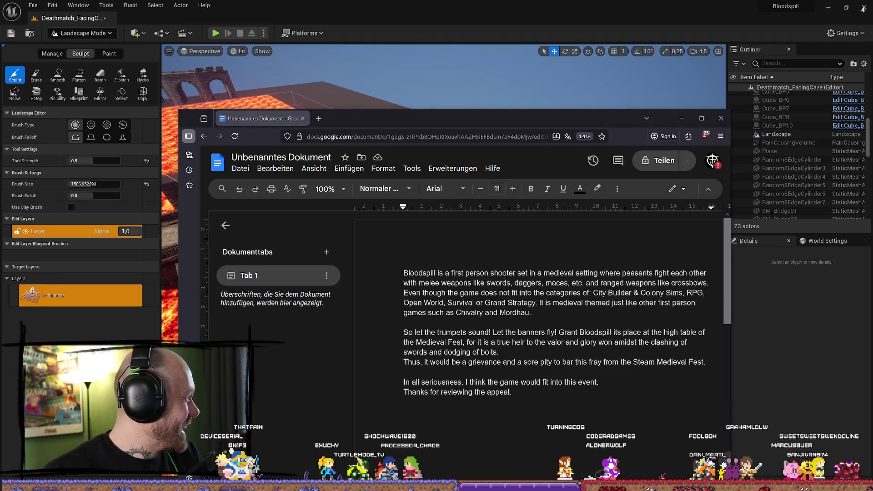
Maximize the Google Docs window and highlight the list of game categories while reading.
{"action": "left_click", "coordinate": [703, 118]}
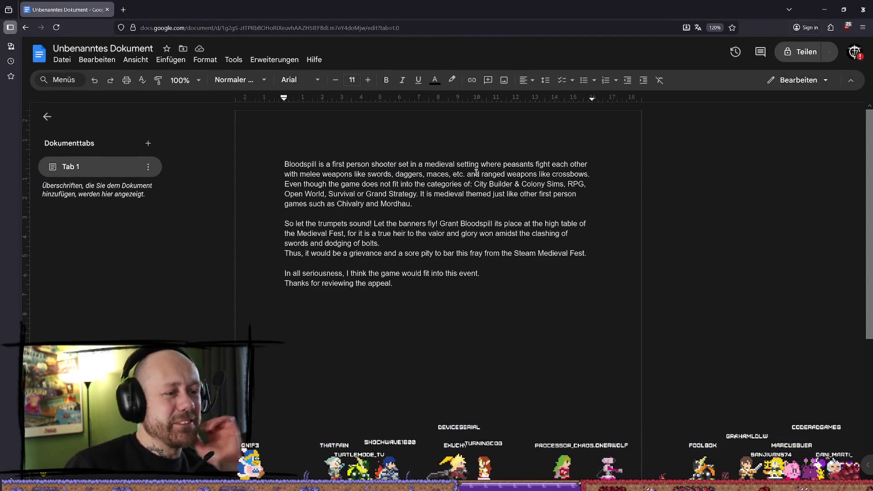
{"action": "mouse_move", "coordinate": [474, 185]}
{"action": "left_mouse_down"}
{"action": "mouse_move", "coordinate": [495, 193]}
{"action": "mouse_move", "coordinate": [577, 185]}
{"action": "mouse_move", "coordinate": [492, 188]}
{"action": "mouse_move", "coordinate": [564, 184]}
{"action": "mouse_move", "coordinate": [499, 184]}
{"action": "left_mouse_up"}
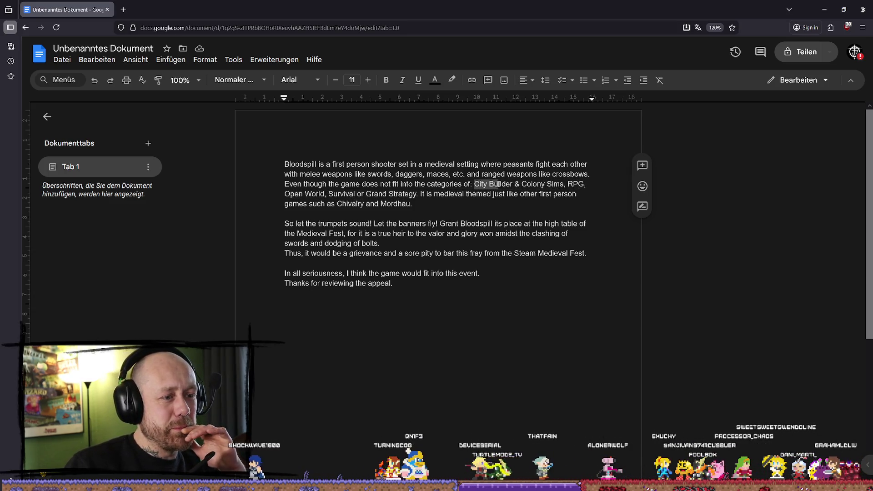
{"action": "mouse_move", "coordinate": [636, 186]}
{"action": "left_mouse_down"}
{"action": "mouse_move", "coordinate": [314, 205]}
{"action": "mouse_move", "coordinate": [322, 193]}
{"action": "mouse_move", "coordinate": [412, 195]}
{"action": "left_mouse_up"}
{"action": "left_click", "coordinate": [415, 202]}
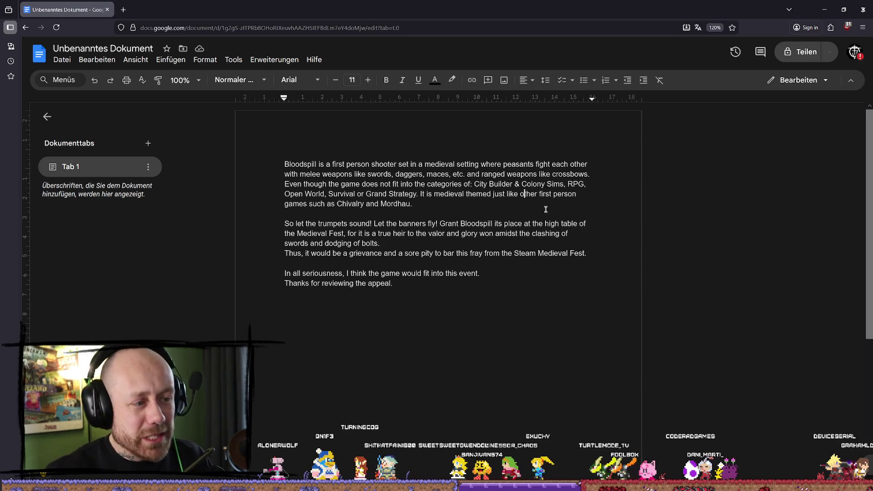
Highlight the first paragraph and the end of the second paragraph while reading, then clear the highlight.
{"action": "triple_click", "coordinate": [299, 165]}
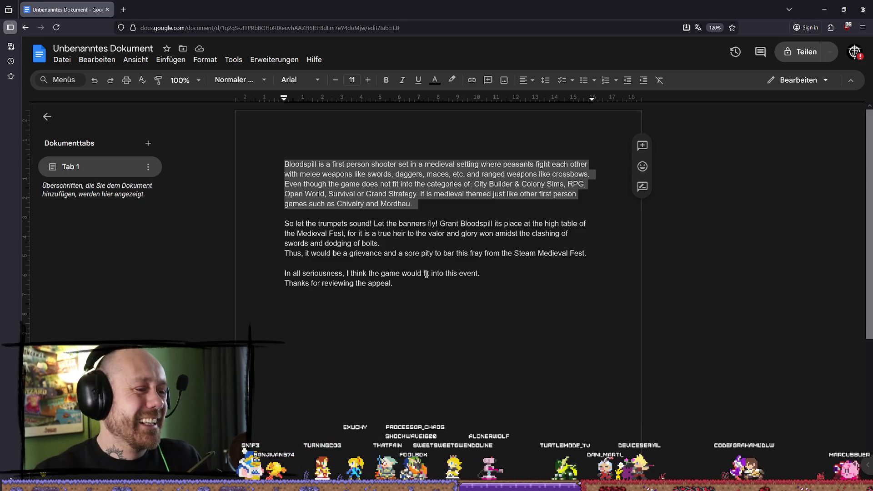
{"action": "mouse_move", "coordinate": [586, 254]}
{"action": "left_mouse_down"}
{"action": "mouse_move", "coordinate": [264, 223]}
{"action": "mouse_move", "coordinate": [386, 245]}
{"action": "mouse_move", "coordinate": [572, 256]}
{"action": "left_mouse_up"}
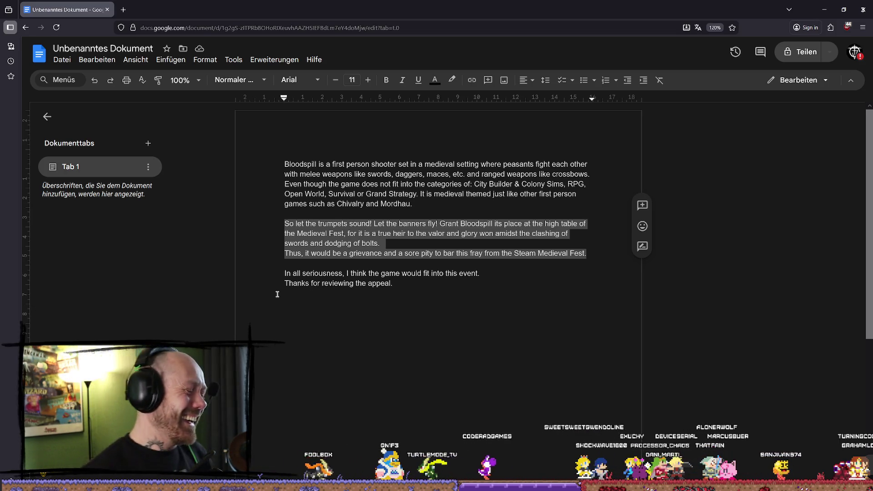
{"action": "left_click", "coordinate": [525, 280]}
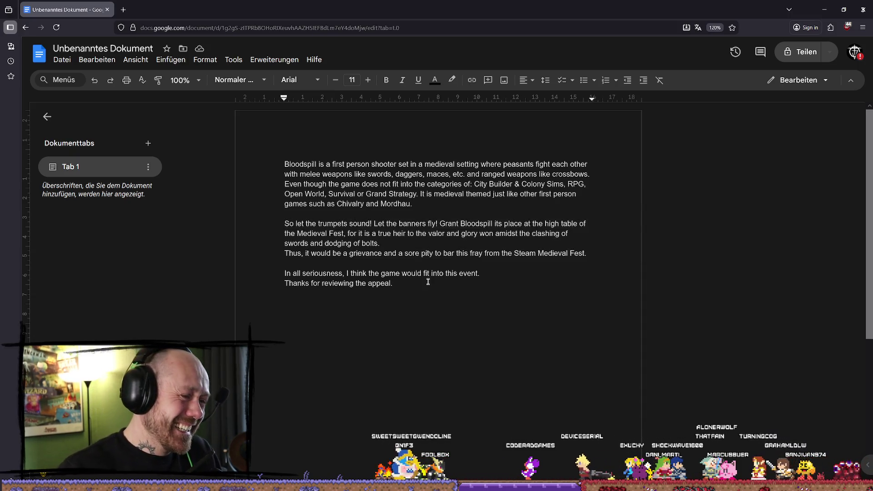
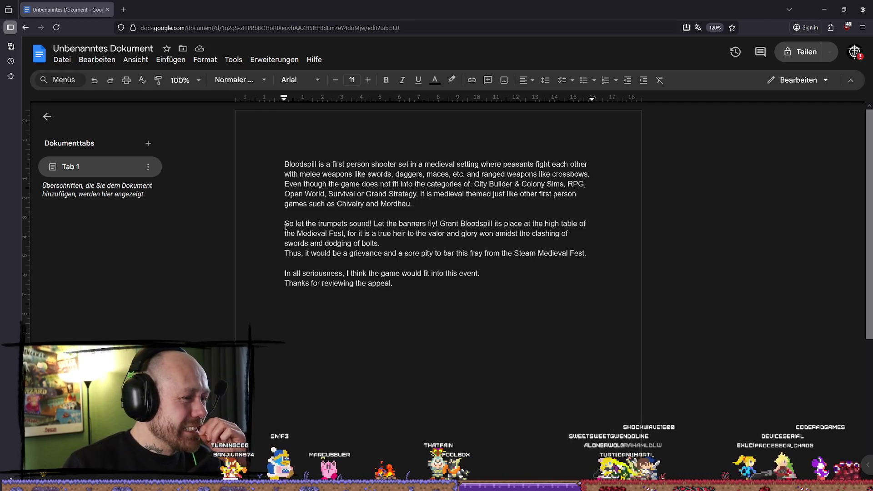
Select the paragraph about trumpets and banners in the appeal draft.
{"action": "mouse_move", "coordinate": [285, 223]}
{"action": "left_mouse_down"}
{"action": "mouse_move", "coordinate": [455, 253]}
{"action": "mouse_move", "coordinate": [550, 251]}
{"action": "left_mouse_up"}
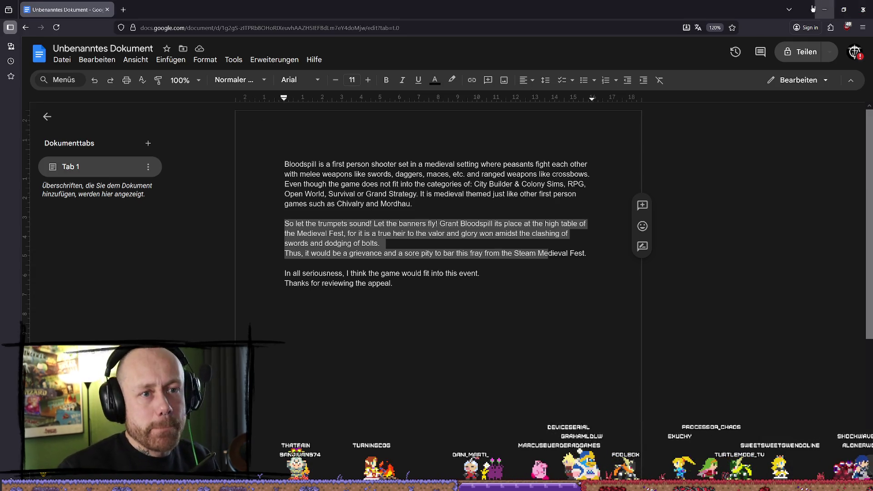
Return to Unreal, fly up to an overhead arena view, and switch the Landscape panel to Manage.
{"action": "left_click", "coordinate": [830, 6]}
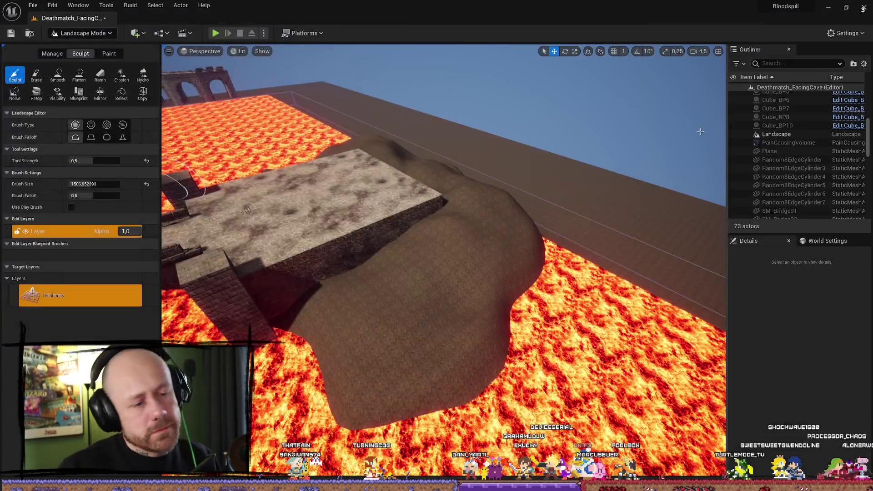
{"action": "left_click_drag", "start_coordinate": [481, 230], "coordinate": [432, 225]}
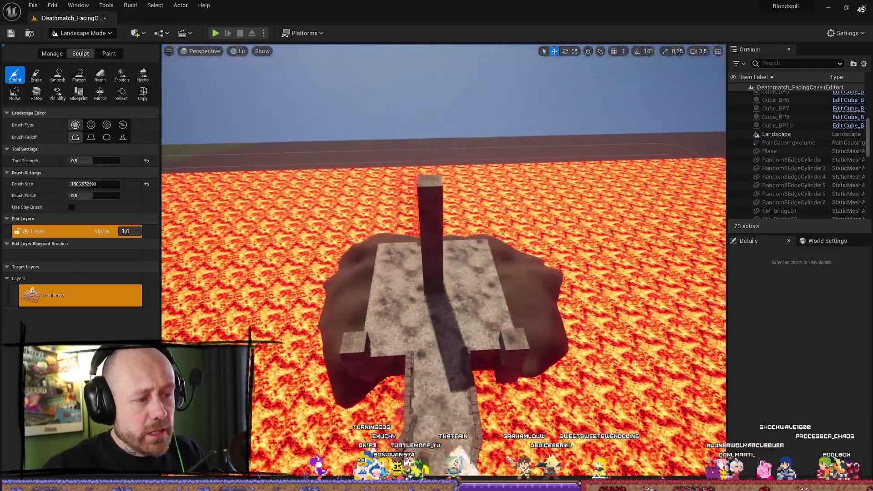
{"action": "mouse_move", "coordinate": [432, 225]}
{"action": "left_mouse_down"}
{"action": "mouse_move", "coordinate": [423, 205]}
{"action": "mouse_move", "coordinate": [423, 223]}
{"action": "left_mouse_up"}
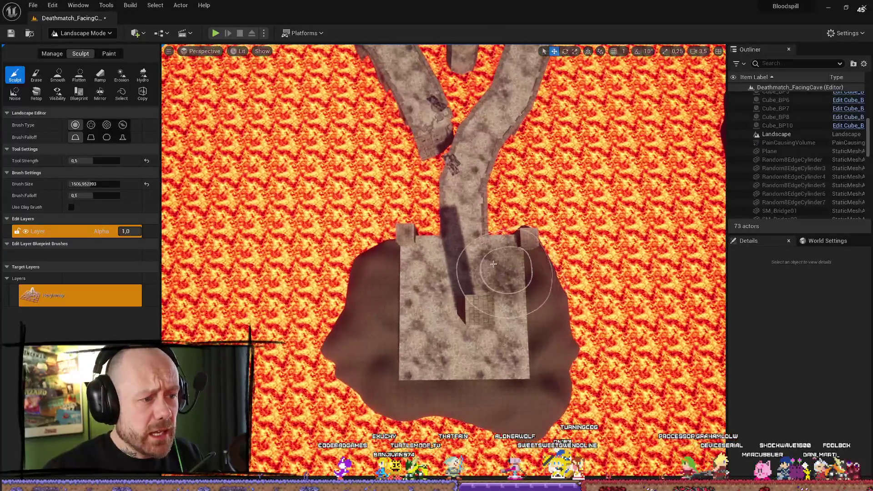
{"action": "left_click", "coordinate": [52, 53]}
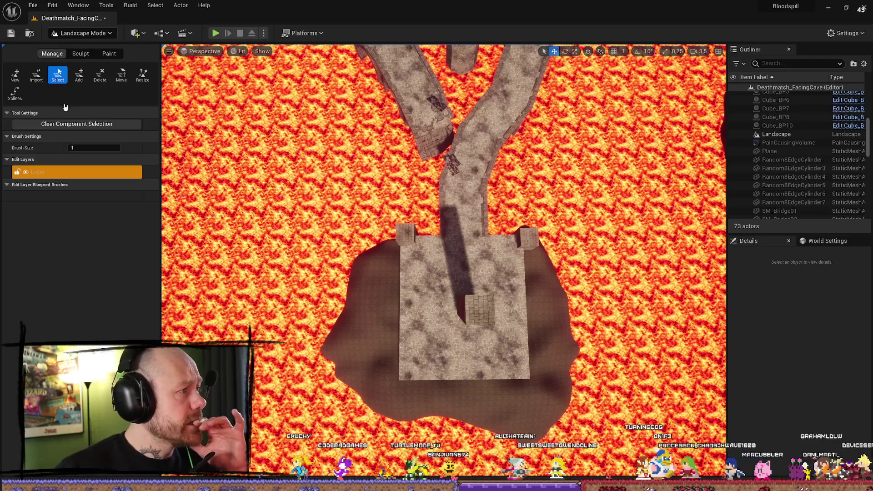
Switch to Selection Mode, select the Cube_BP7 platform, and widen the Details panel.
{"action": "left_click", "coordinate": [81, 48]}
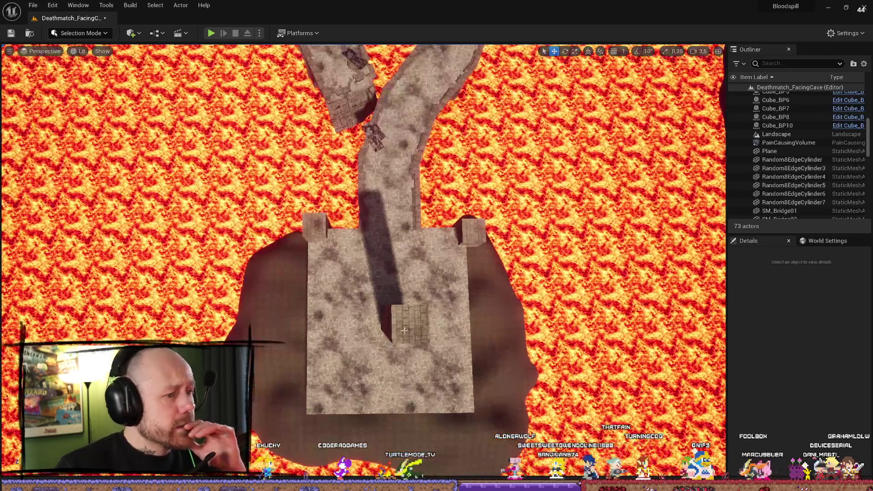
{"action": "left_click", "coordinate": [359, 258]}
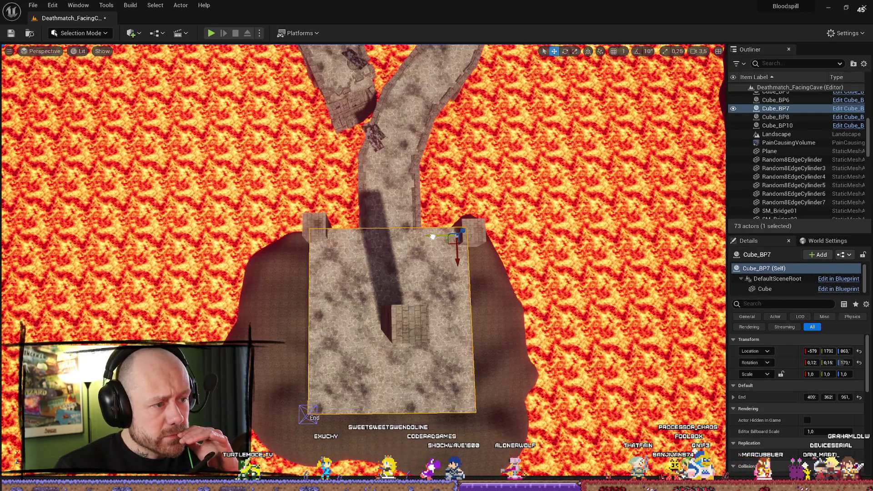
{"action": "left_click_drag", "start_coordinate": [432, 236], "coordinate": [436, 238]}
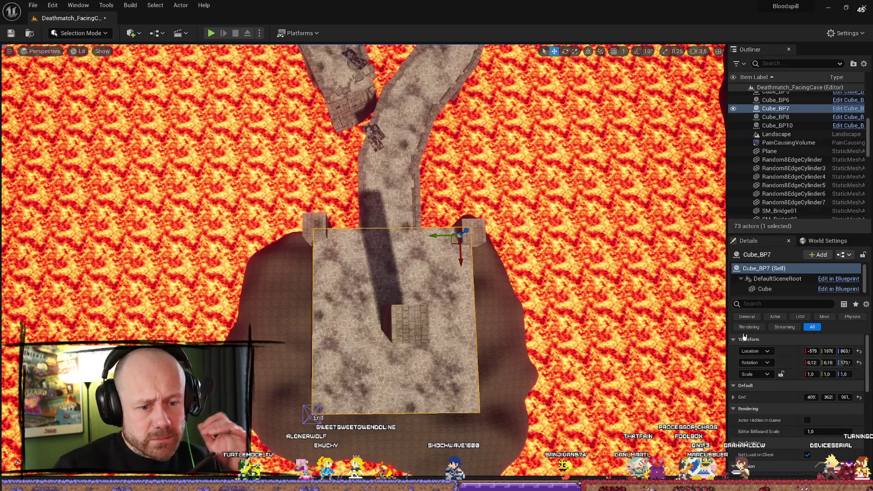
{"action": "left_click_drag", "start_coordinate": [728, 315], "coordinate": [668, 315]}
Set Cube_BP7's Location Y to 1850 in Details > Transform.
{"action": "left_click", "coordinate": [813, 352]}
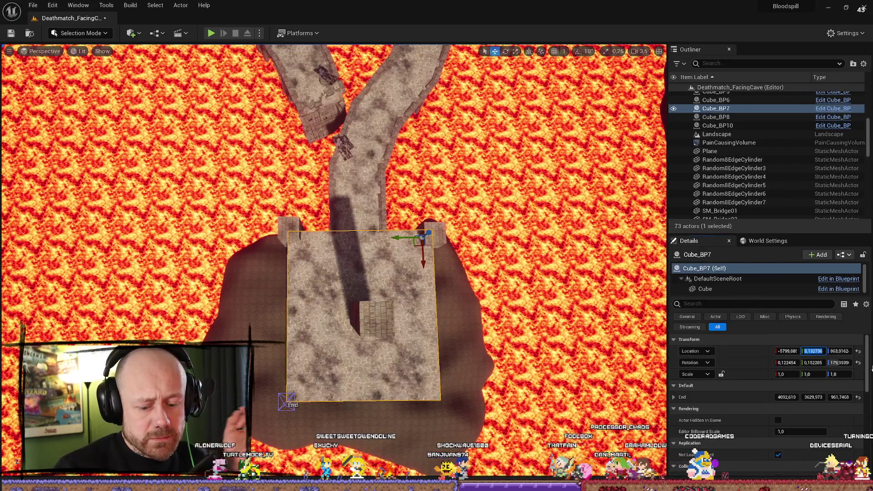
{"action": "type", "text": "190"}
{"action": "key", "text": "Return"}
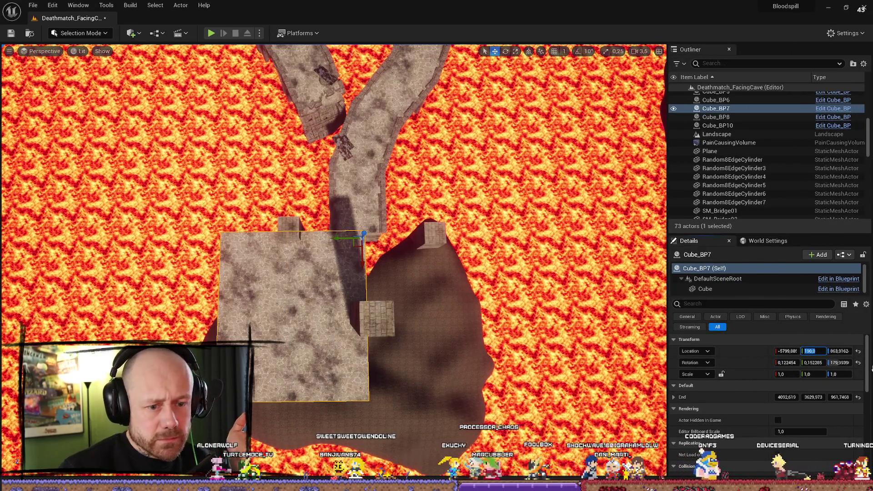
{"action": "type", "text": "0"}
{"action": "key", "text": "Return"}
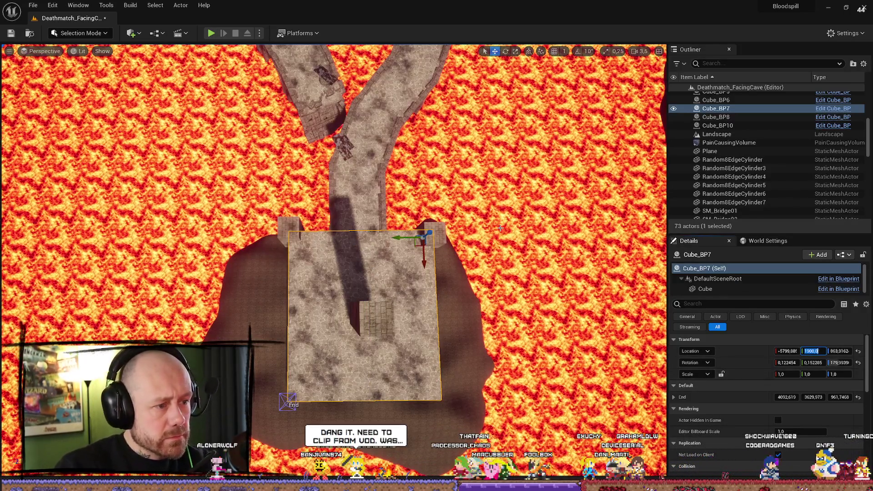
{"action": "left_click_drag", "start_coordinate": [485, 192], "coordinate": [473, 172]}
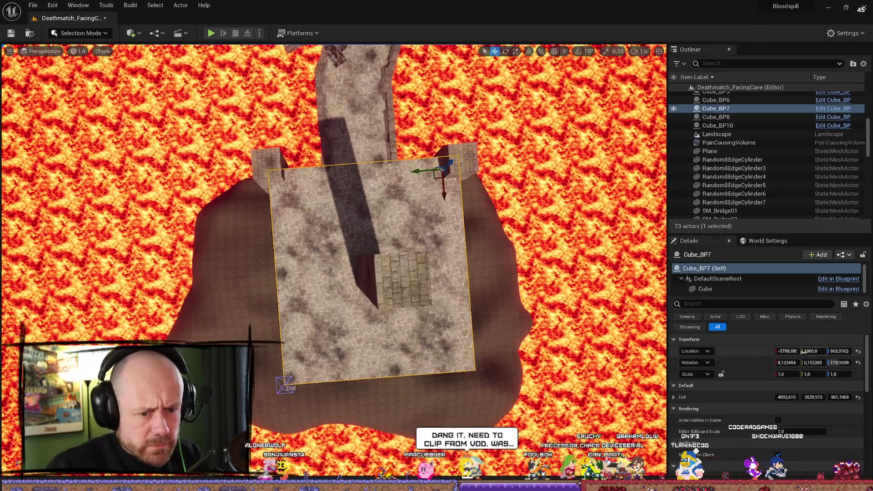
{"action": "type", "text": "8"}
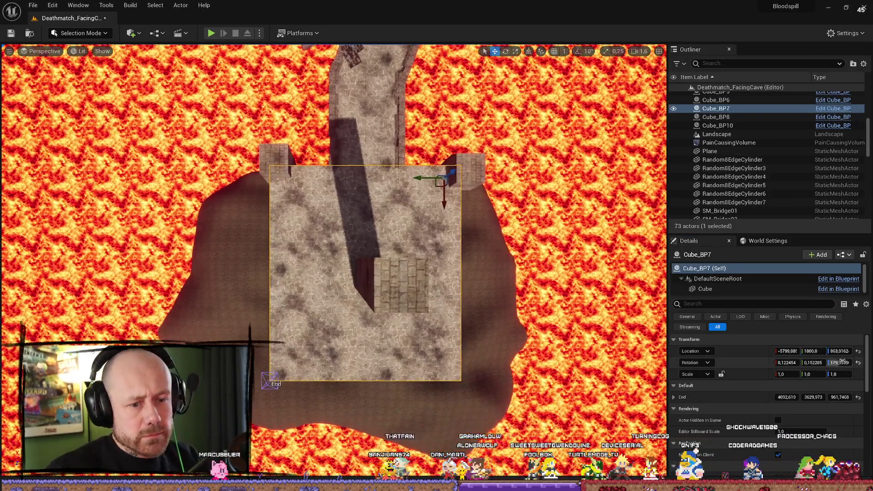
{"action": "left_click", "coordinate": [812, 351]}
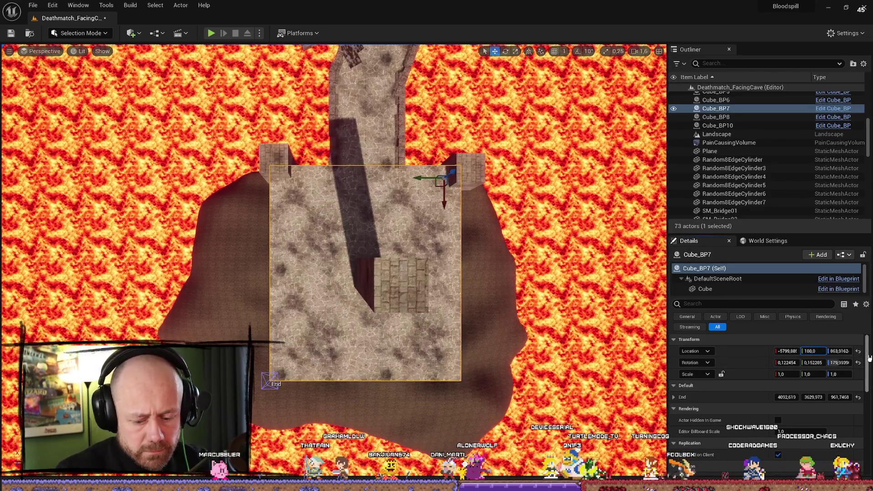
{"action": "key", "text": "Return"}
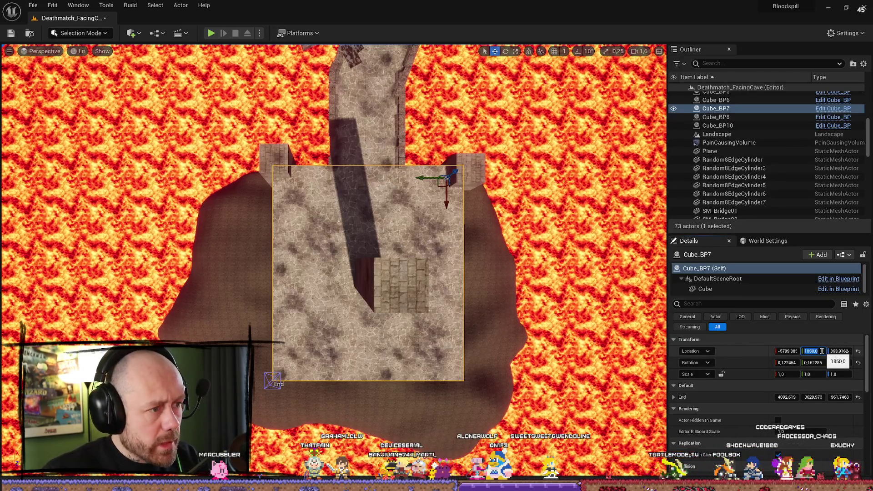
{"action": "left_click", "coordinate": [812, 352]}
{"action": "left_click", "coordinate": [547, 291]}
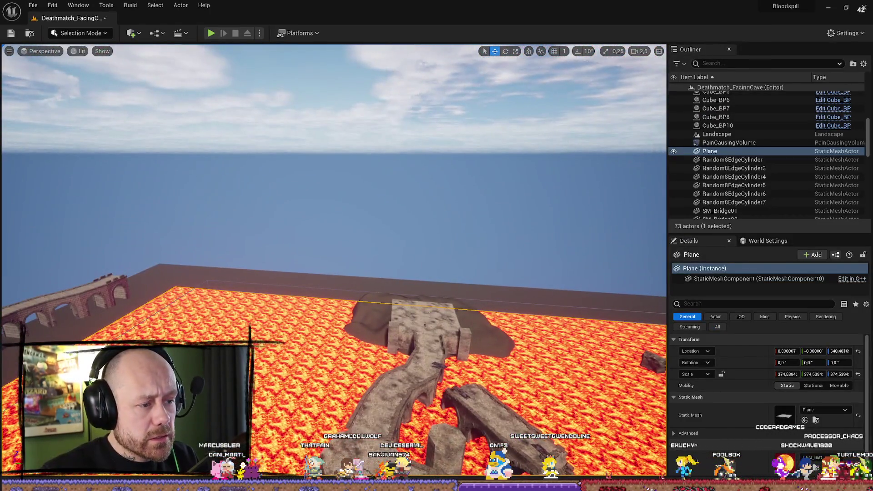
Select Cube_BP and enter 1850, then negate it to make Location Y -1850.
{"action": "left_click", "coordinate": [587, 312]}
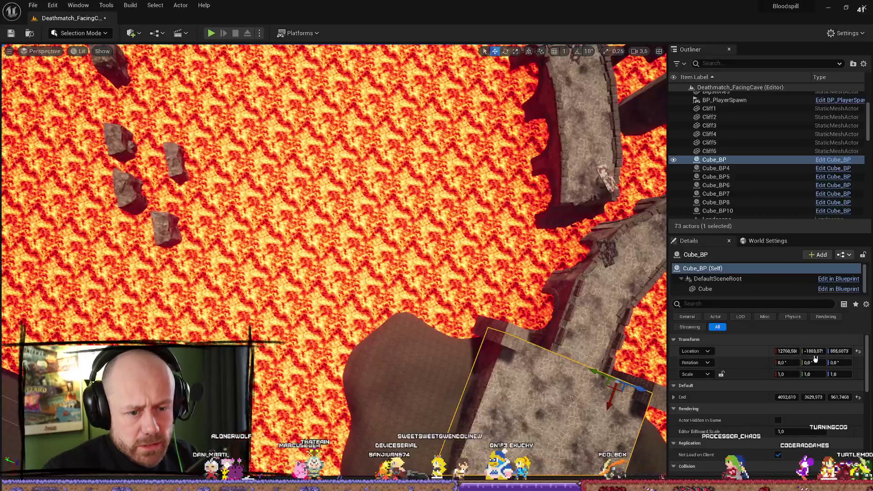
{"action": "left_click", "coordinate": [814, 351]}
{"action": "type", "text": "1850,0"}
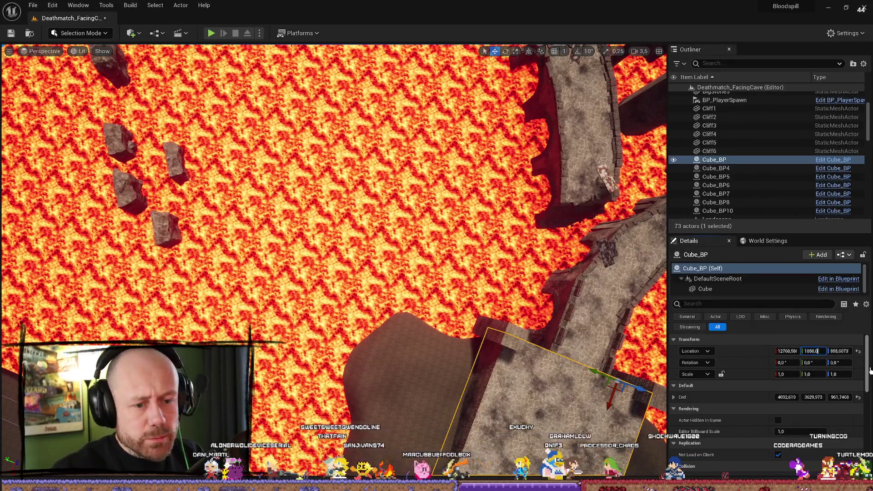
{"action": "key", "text": "Return"}
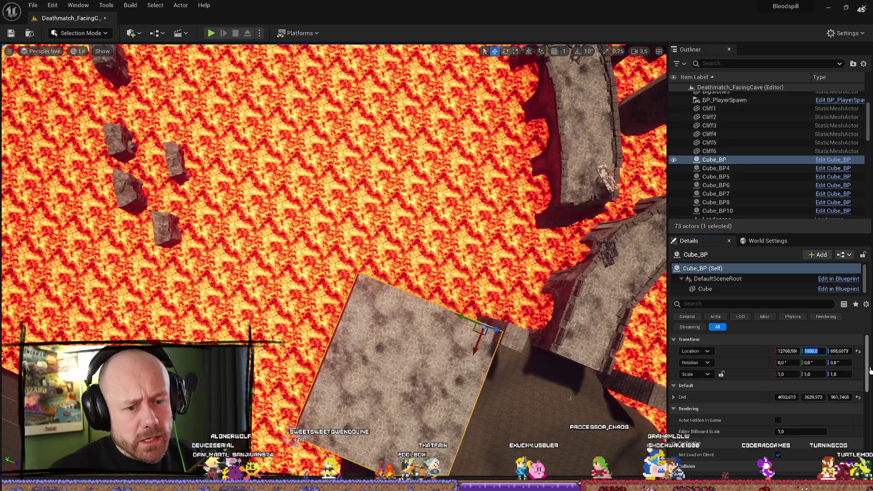
{"action": "key", "text": "Home"}
{"action": "type", "text": "-"}
{"action": "key", "text": "Return"}
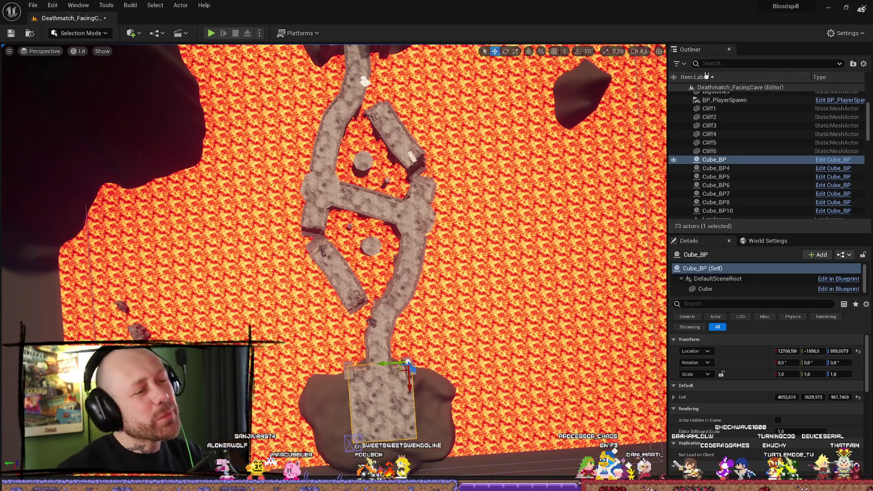
{"action": "mouse_move", "coordinate": [639, 67]}
{"action": "left_mouse_down"}
{"action": "mouse_move", "coordinate": [605, 45]}
{"action": "mouse_move", "coordinate": [528, 52]}
{"action": "left_mouse_up"}
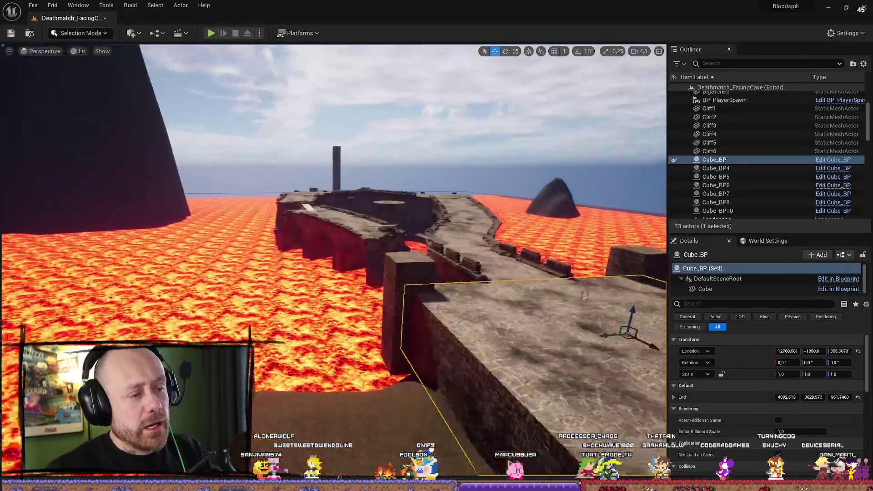
{"action": "key", "text": "d"}
{"action": "left_click_drag", "start_coordinate": [334, 254], "coordinate": [334, 300]}
{"action": "mouse_move", "coordinate": [262, 225]}
{"action": "left_mouse_down"}
{"action": "mouse_move", "coordinate": [255, 245]}
{"action": "mouse_move", "coordinate": [262, 225]}
{"action": "mouse_move", "coordinate": [379, 264]}
{"action": "mouse_move", "coordinate": [380, 275]}
{"action": "mouse_move", "coordinate": [386, 227]}
{"action": "left_mouse_up"}
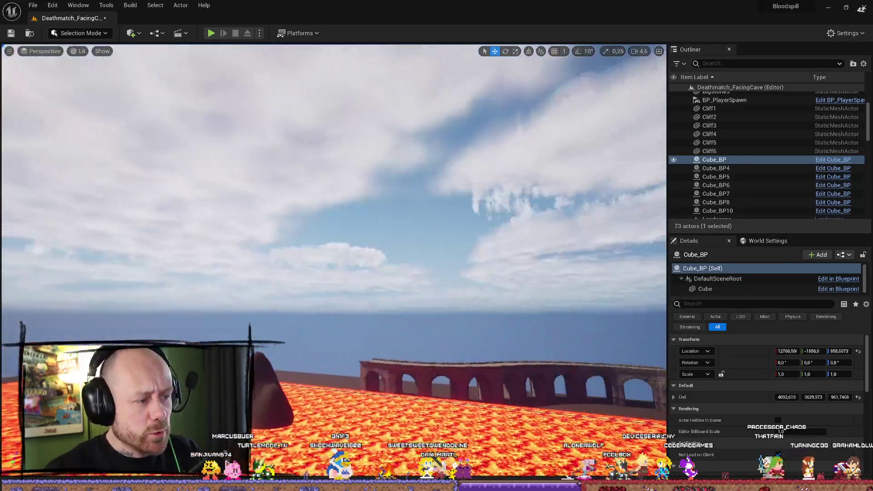
{"action": "mouse_move", "coordinate": [386, 227]}
{"action": "left_mouse_down"}
{"action": "mouse_move", "coordinate": [386, 255]}
{"action": "mouse_move", "coordinate": [386, 218]}
{"action": "mouse_move", "coordinate": [386, 260]}
{"action": "left_mouse_up"}
{"action": "left_click", "coordinate": [378, 191]}
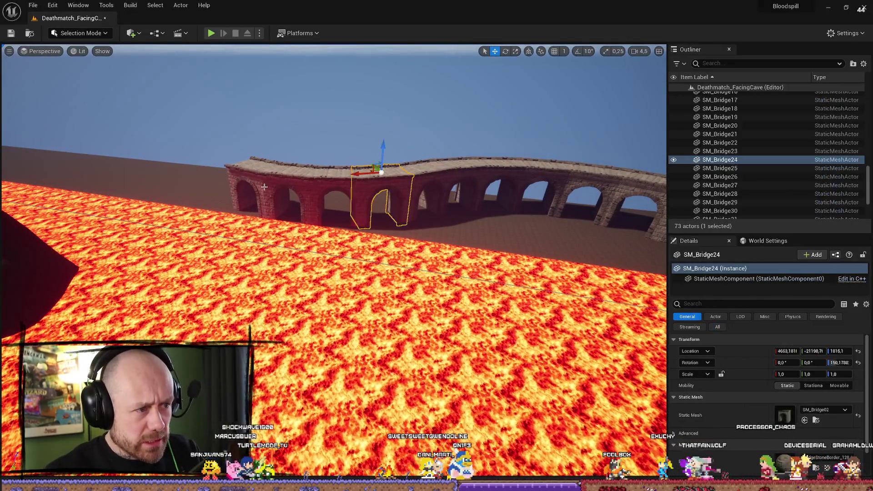
{"action": "mouse_move", "coordinate": [378, 191]}
{"action": "left_mouse_down"}
{"action": "mouse_move", "coordinate": [400, 192]}
{"action": "mouse_move", "coordinate": [375, 192]}
{"action": "mouse_move", "coordinate": [396, 146]}
{"action": "mouse_move", "coordinate": [363, 151]}
{"action": "mouse_move", "coordinate": [359, 113]}
{"action": "mouse_move", "coordinate": [168, 248]}
{"action": "left_mouse_up"}
{"action": "left_click", "coordinate": [153, 250]}
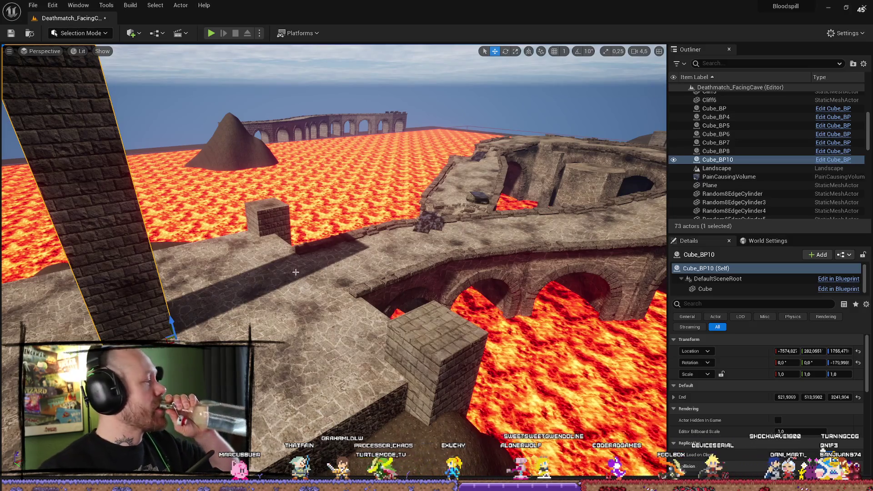
{"action": "key", "text": "f"}
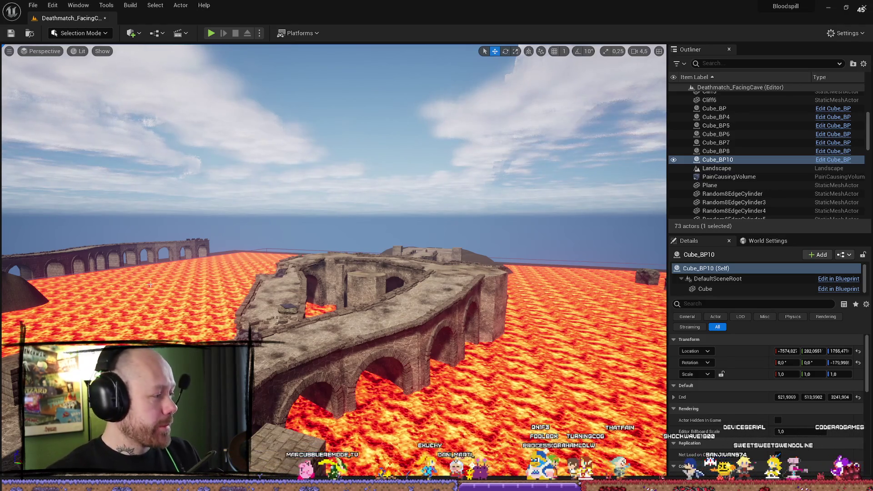
{"action": "mouse_move", "coordinate": [78, 276]}
{"action": "left_mouse_down"}
{"action": "mouse_move", "coordinate": [82, 246]}
{"action": "mouse_move", "coordinate": [73, 291]}
{"action": "mouse_move", "coordinate": [82, 273]}
{"action": "mouse_move", "coordinate": [80, 282]}
{"action": "mouse_move", "coordinate": [68, 273]}
{"action": "mouse_move", "coordinate": [77, 271]}
{"action": "mouse_move", "coordinate": [78, 285]}
{"action": "left_mouse_up"}
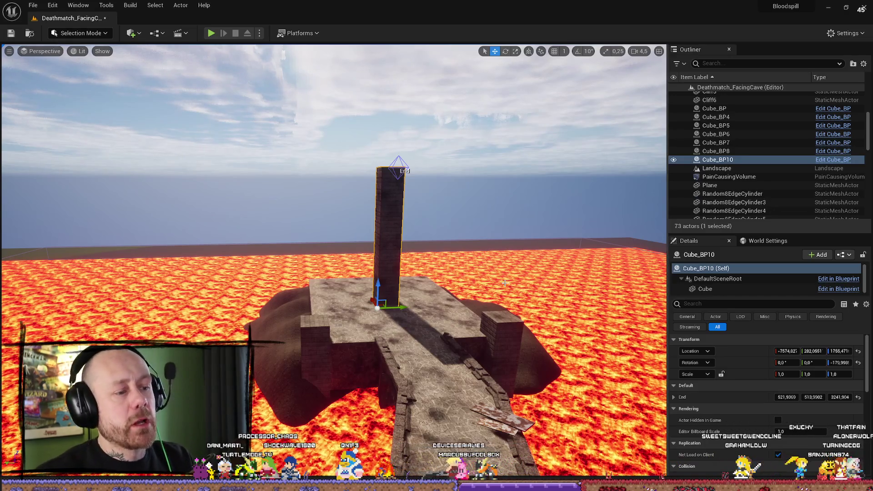
{"action": "key", "text": "1"}
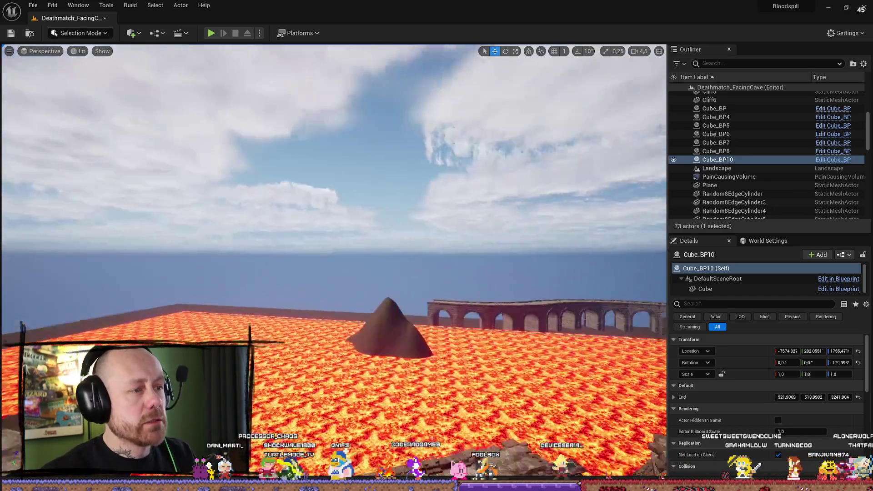
{"action": "key", "text": "f"}
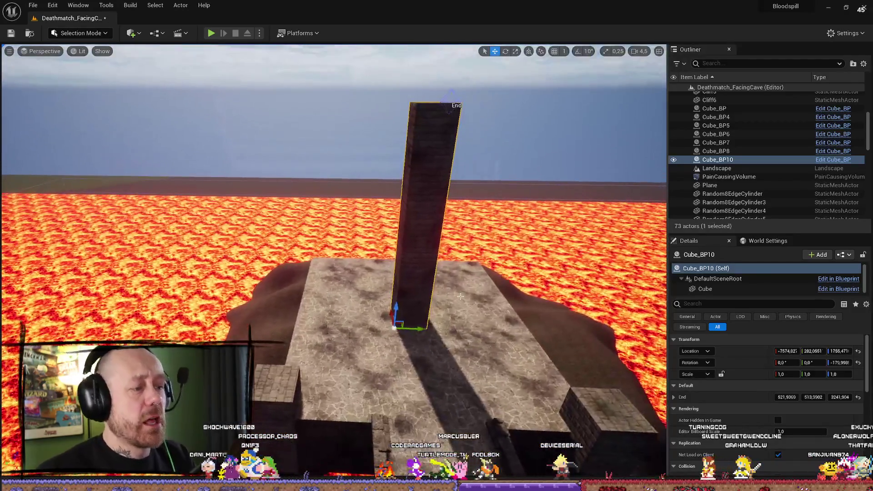
{"action": "left_click_drag", "start_coordinate": [460, 296], "coordinate": [468, 291]}
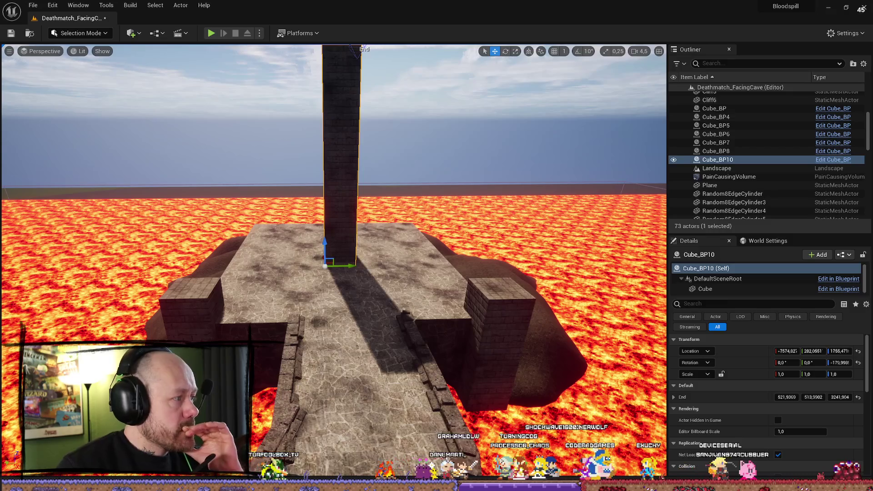
{"action": "left_click_drag", "start_coordinate": [422, 301], "coordinate": [422, 313]}
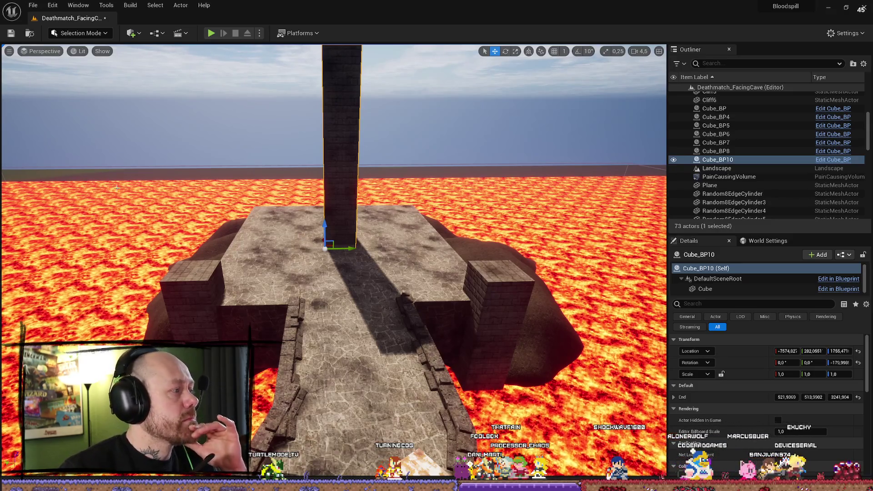
{"action": "left_click_drag", "start_coordinate": [350, 243], "coordinate": [358, 235]}
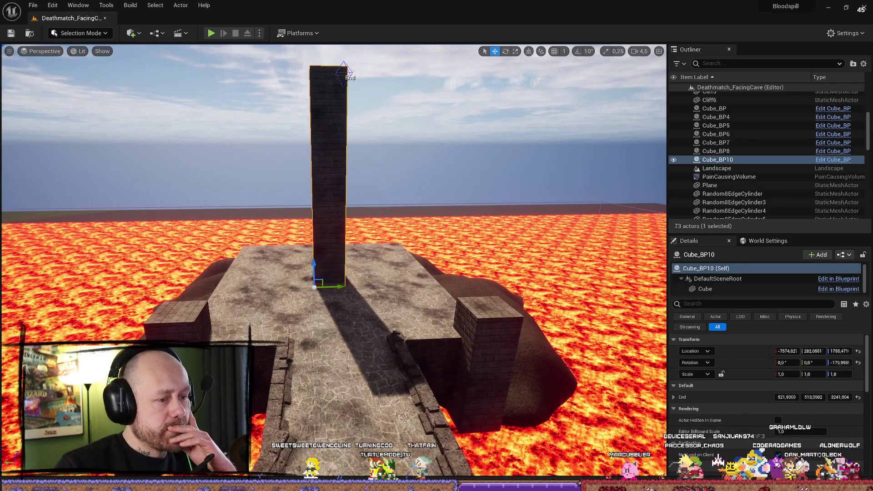
{"action": "left_click_drag", "start_coordinate": [359, 236], "coordinate": [358, 232]}
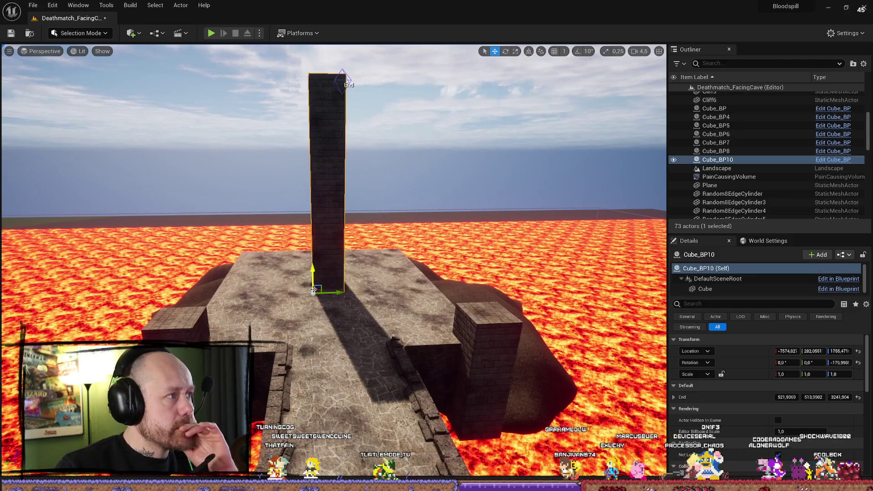
{"action": "mouse_move", "coordinate": [315, 289]}
{"action": "left_mouse_down"}
{"action": "mouse_move", "coordinate": [317, 189]}
{"action": "mouse_move", "coordinate": [328, 189]}
{"action": "mouse_move", "coordinate": [337, 213]}
{"action": "mouse_move", "coordinate": [334, 201]}
{"action": "left_mouse_up"}
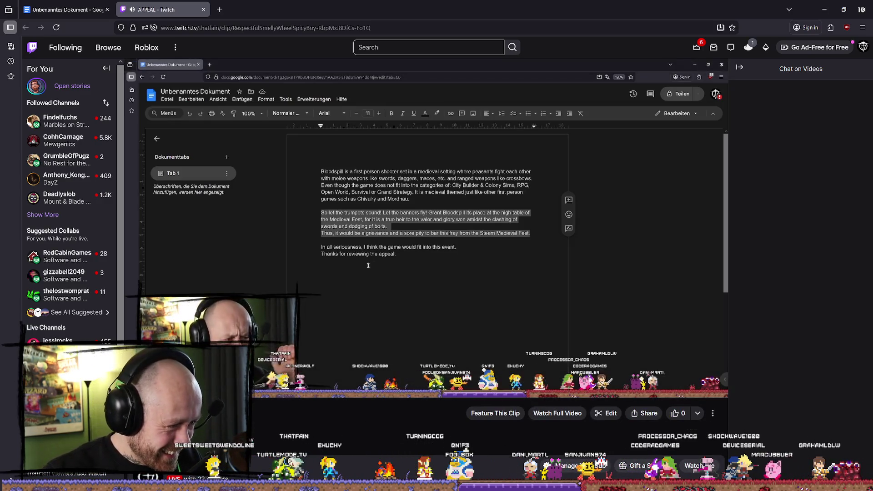
Pause and resume the APPEAL clip, then mark it as a featured clip.
{"action": "left_click", "coordinate": [448, 323]}
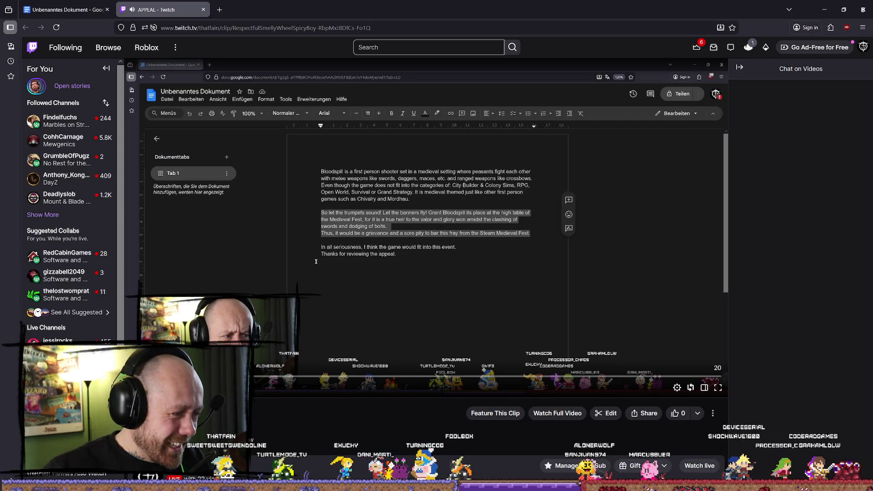
{"action": "key", "text": "space"}
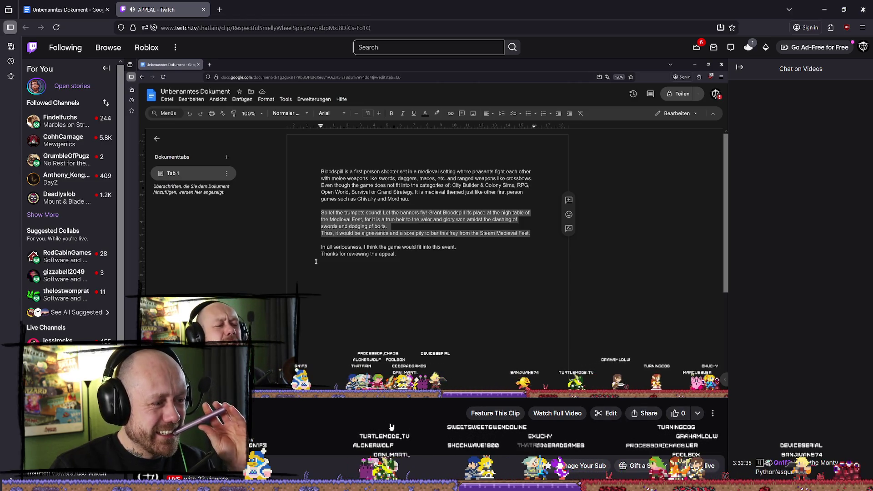
{"action": "left_click", "coordinate": [505, 414]}
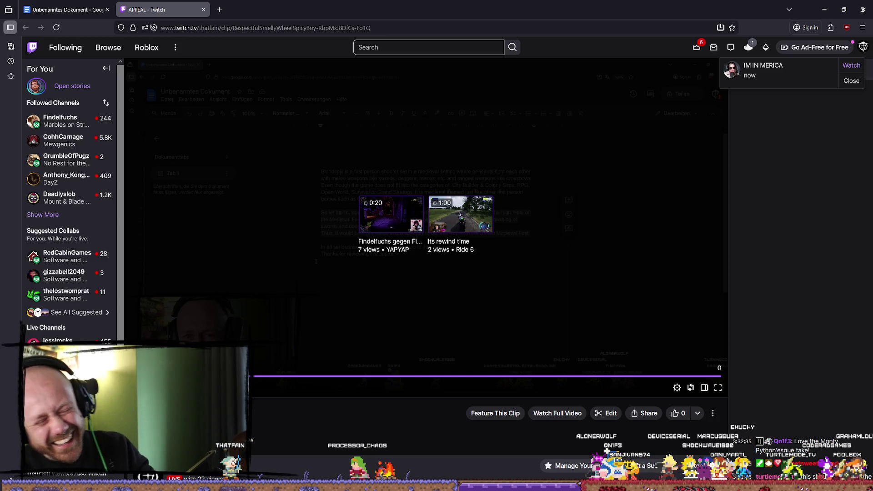
{"action": "left_click", "coordinate": [648, 416]}
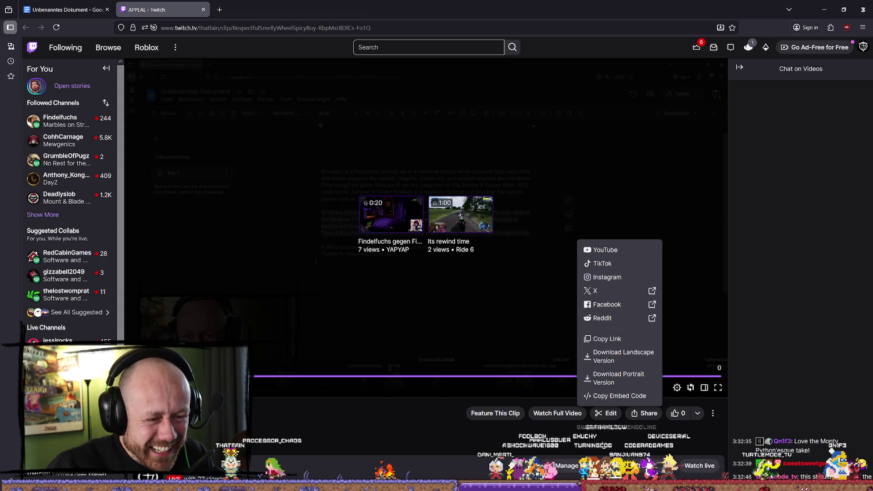
Open and close the APPEAL clip's editor twice.
{"action": "left_click", "coordinate": [633, 439]}
{"action": "left_click", "coordinate": [619, 417]}
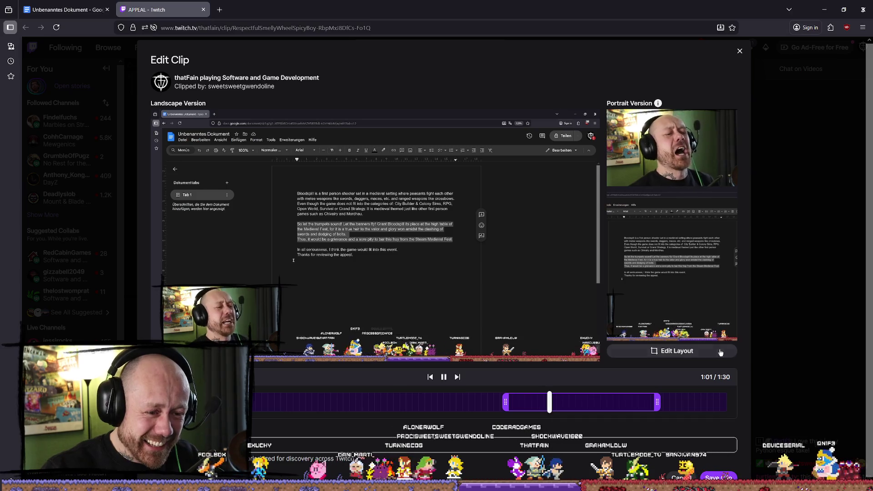
{"action": "left_click", "coordinate": [740, 51]}
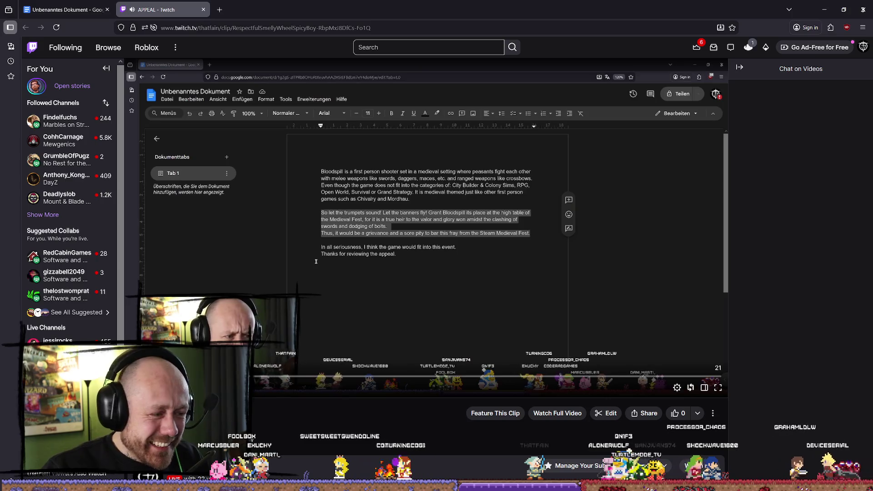
{"action": "left_click", "coordinate": [610, 413]}
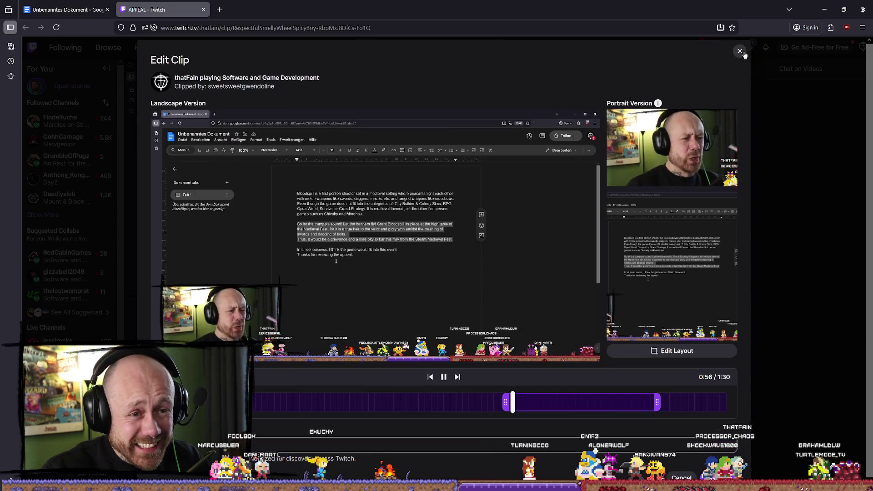
{"action": "left_click", "coordinate": [740, 52]}
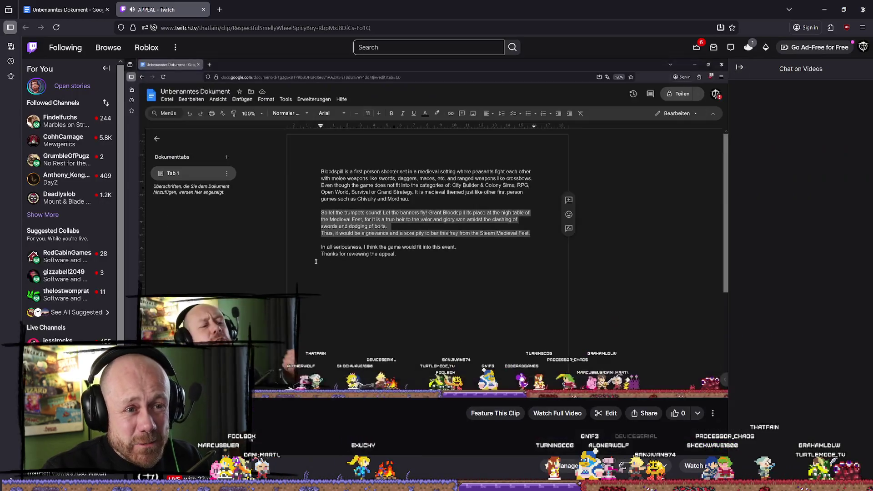
Download the clip's portrait version from Share and close the Twitch tab.
{"action": "left_click", "coordinate": [644, 414]}
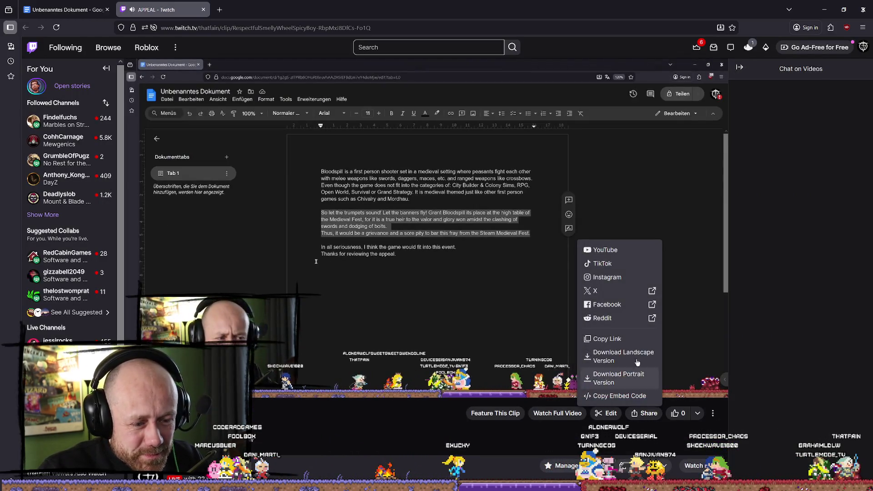
{"action": "left_click", "coordinate": [613, 380]}
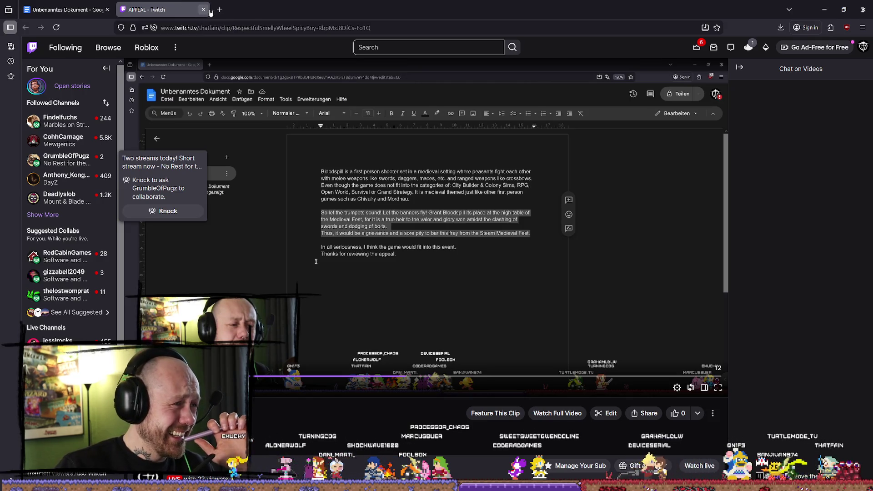
{"action": "middle_click", "coordinate": [194, 9]}
{"action": "left_click_drag", "start_coordinate": [377, 11], "coordinate": [377, 33]}
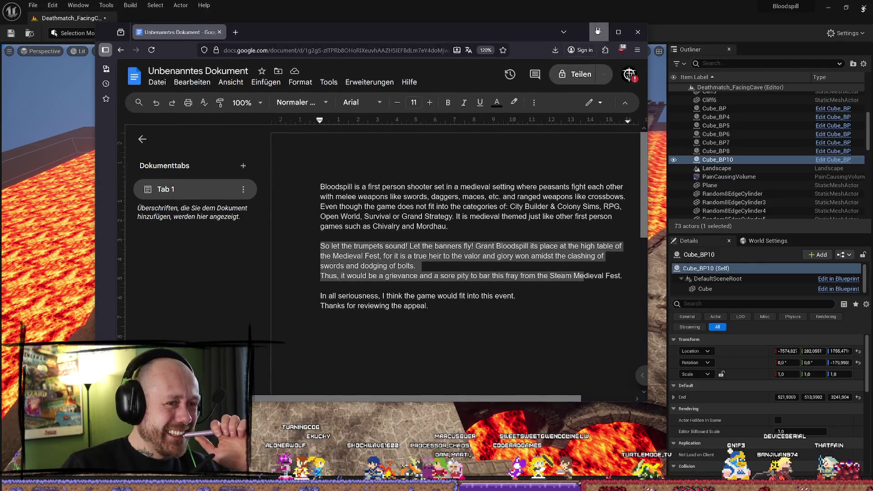
Minimize the browser to reveal the Unreal level.
{"action": "left_click", "coordinate": [604, 26]}
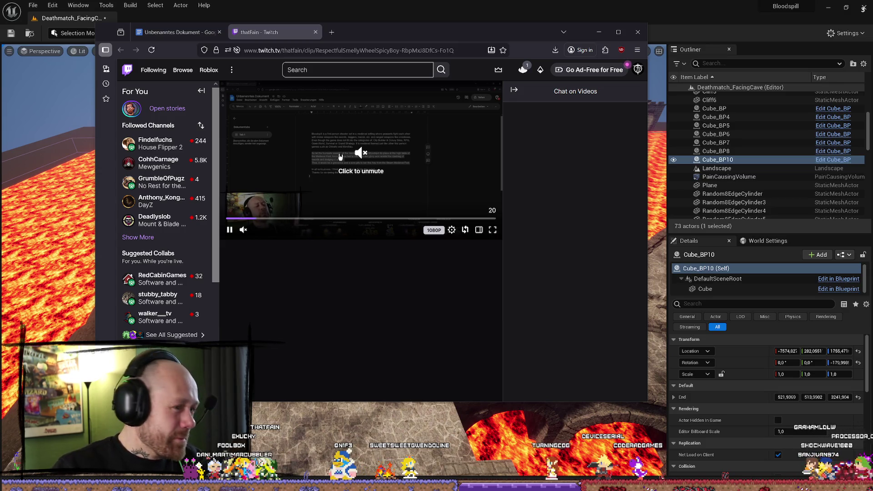
Watch the unmuted APPEAL clip full screen, then close the Twitch tab and hide the browser.
{"action": "left_click", "coordinate": [350, 149]}
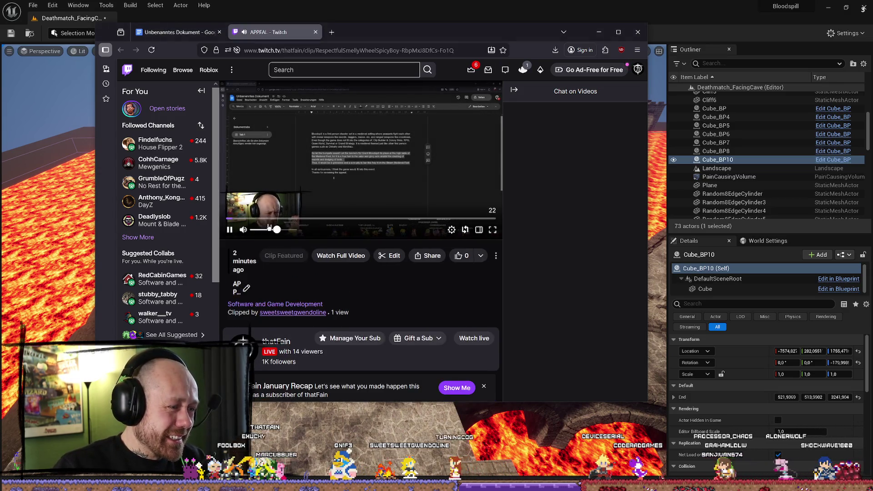
{"action": "left_click", "coordinate": [493, 230]}
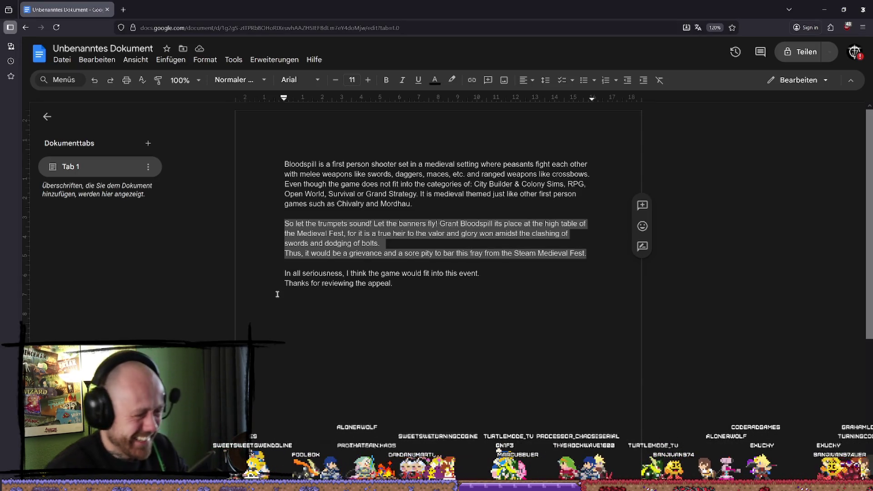
{"action": "mouse_move", "coordinate": [348, 258]}
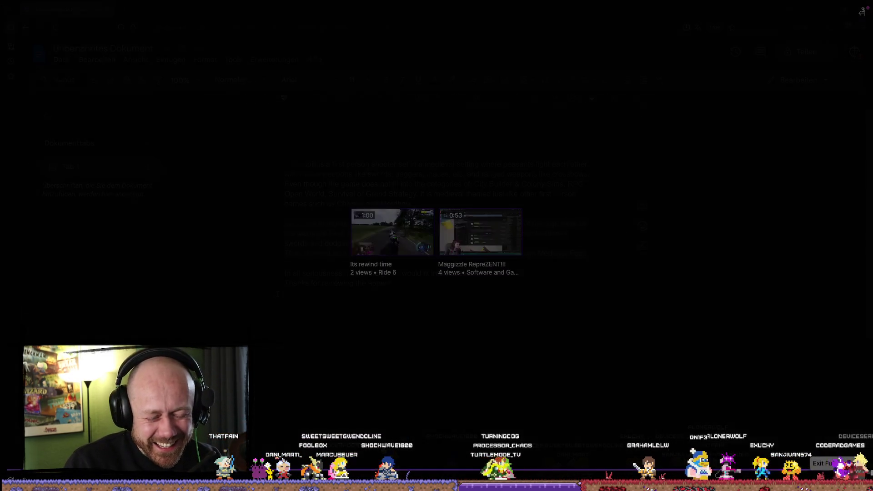
{"action": "left_click", "coordinate": [857, 473]}
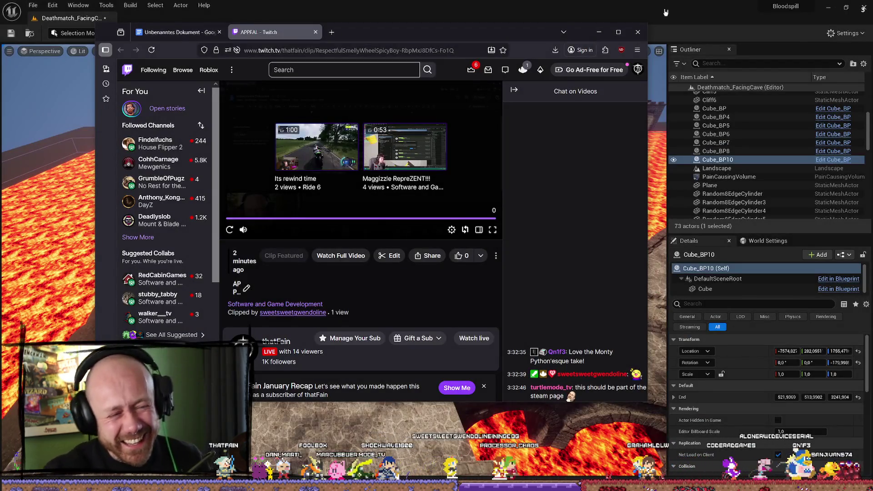
{"action": "left_click", "coordinate": [316, 32]}
{"action": "left_click", "coordinate": [588, 41]}
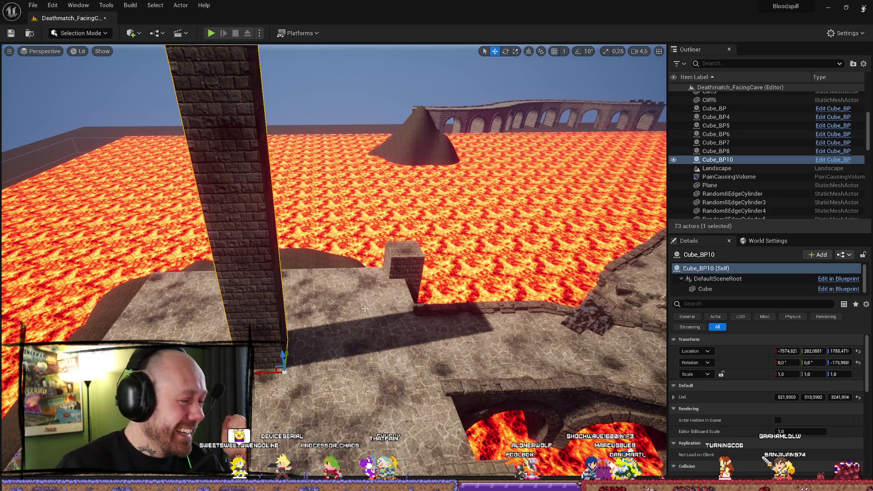
Pull the viewport back for a wider view of the ruined aqueduct and close the message log.
{"action": "left_click_drag", "start_coordinate": [42, 313], "coordinate": [137, 303]}
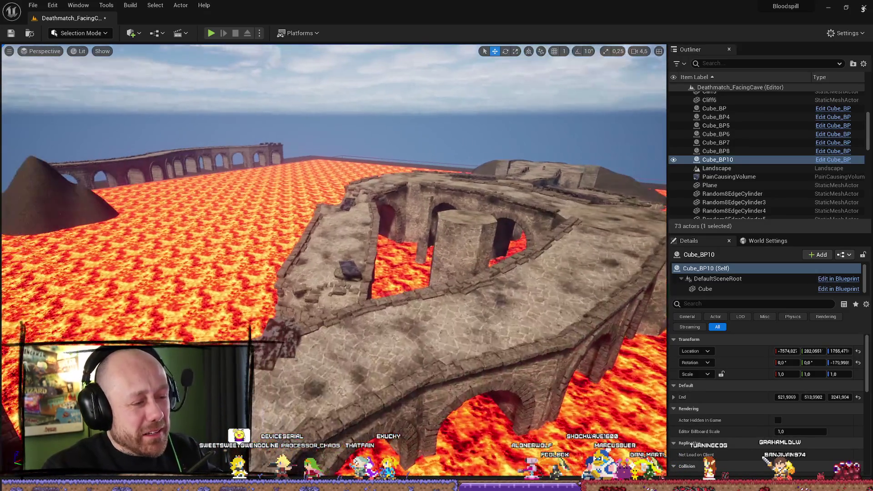
{"action": "left_click_drag", "start_coordinate": [536, 411], "coordinate": [536, 411]}
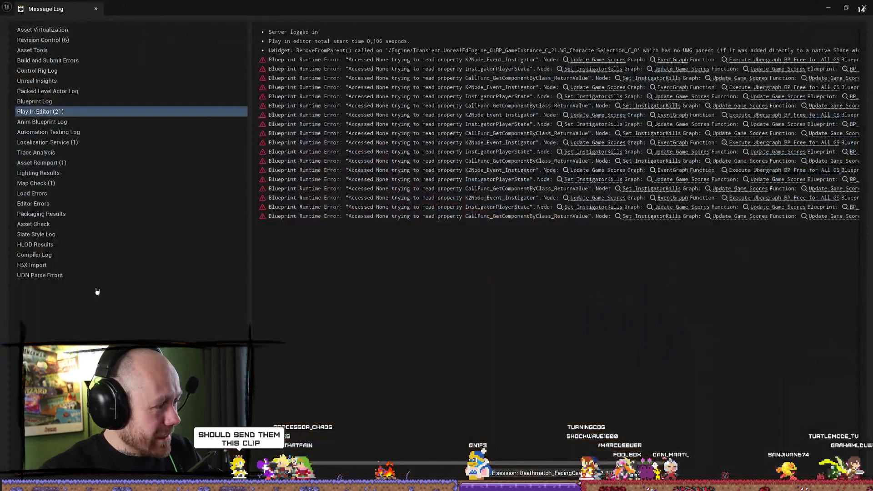
{"action": "left_click", "coordinate": [864, 8]}
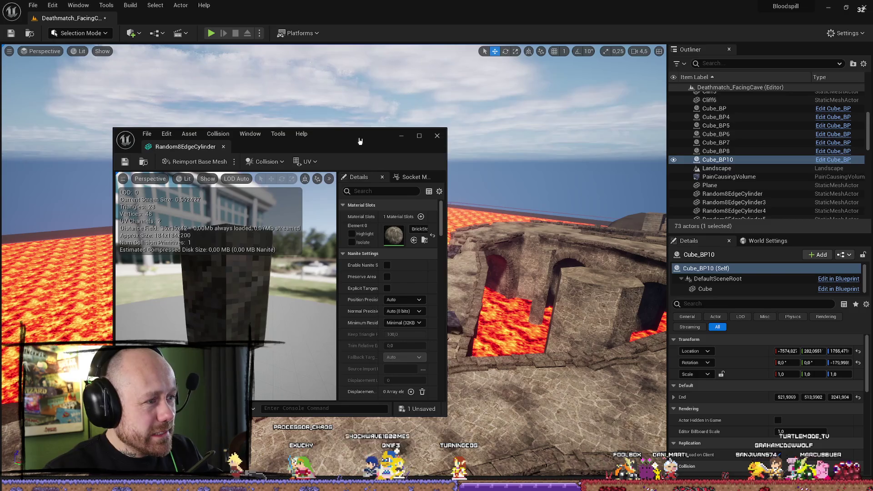
Move the Random8EdgeCylinder mesh editor aside, then close Blender without saving.
{"action": "left_click_drag", "start_coordinate": [356, 142], "coordinate": [385, 136]}
{"action": "left_click", "coordinate": [297, 228]}
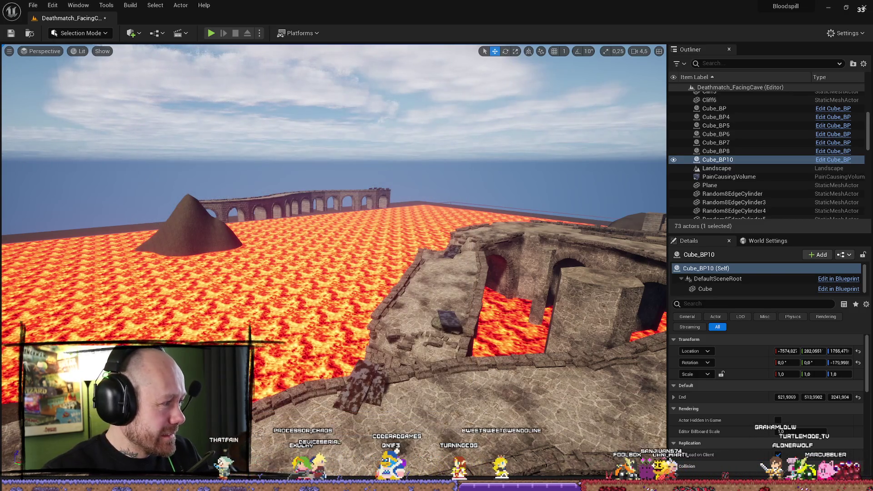
{"action": "scroll", "coordinate": [451, 263], "scroll_direction": "up", "scroll_amount": 2}
{"action": "key", "text": "alt+Tab"}
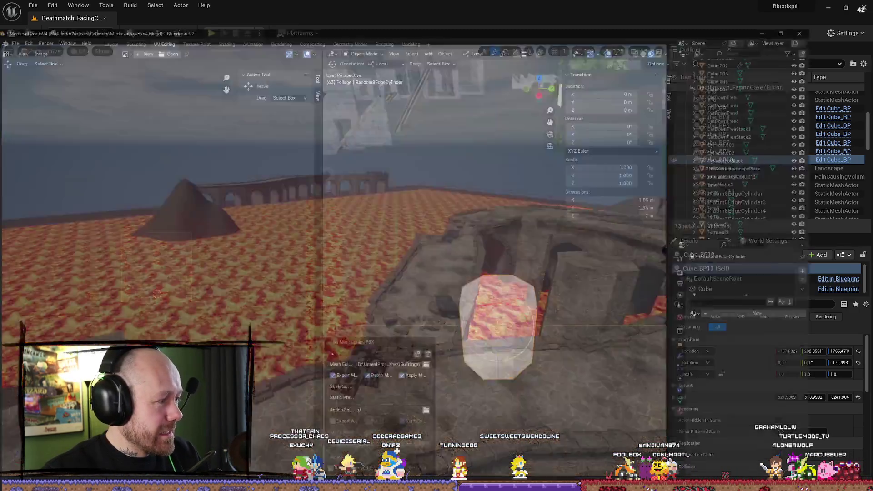
{"action": "left_click", "coordinate": [863, 5]}
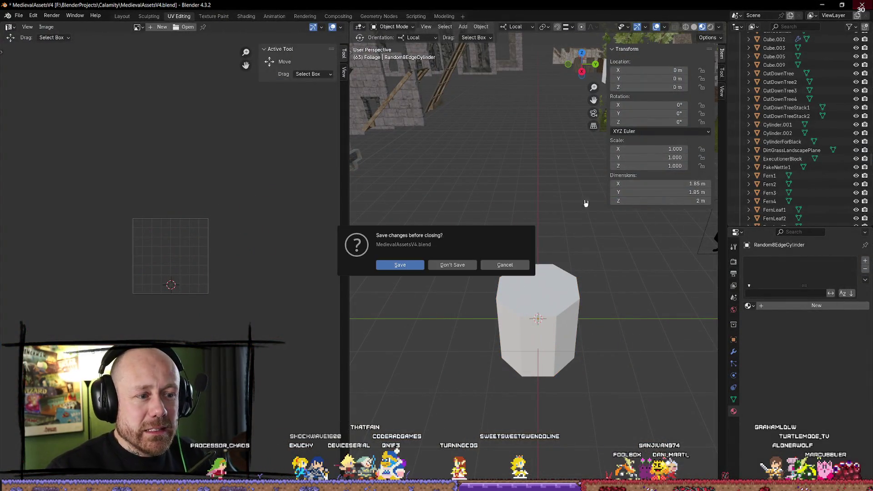
{"action": "left_click", "coordinate": [459, 268]}
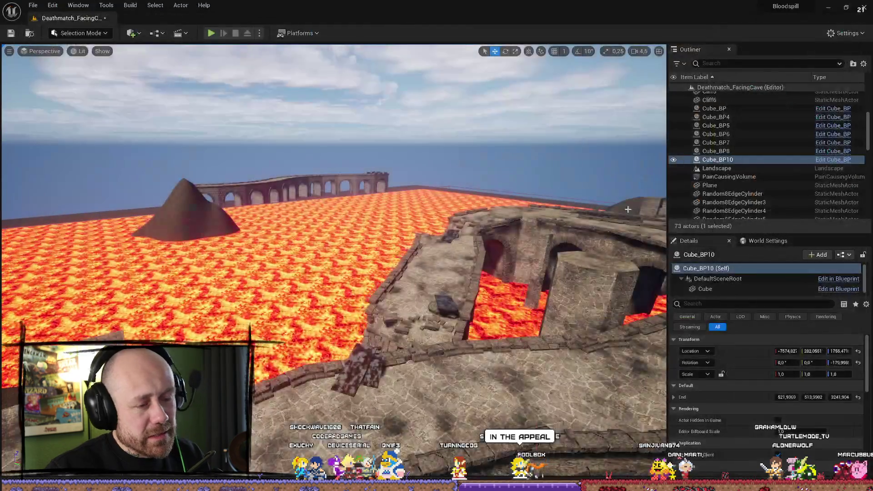
Orbit around the stone ruin, fly across the lava to the stone slab, and open the Content Drawer.
{"action": "left_click_drag", "start_coordinate": [456, 170], "coordinate": [455, 170]}
{"action": "left_click_drag", "start_coordinate": [442, 275], "coordinate": [441, 276]}
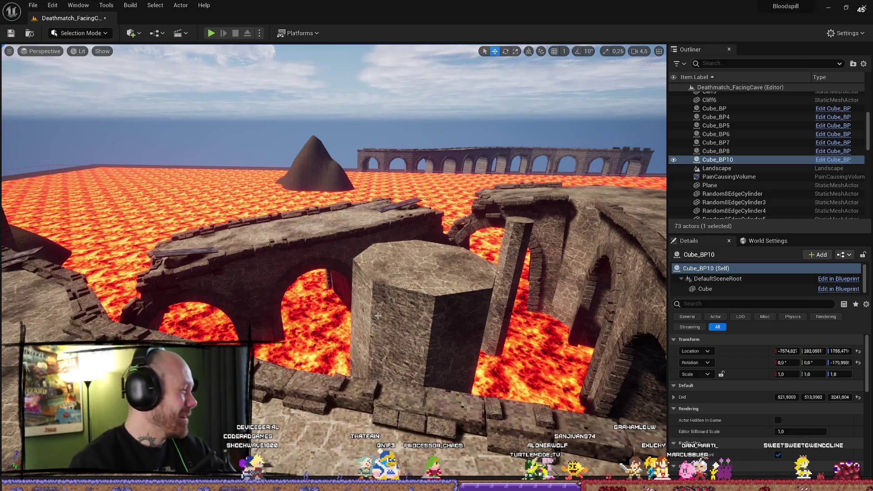
{"action": "mouse_move", "coordinate": [441, 276]}
{"action": "left_mouse_down"}
{"action": "mouse_move", "coordinate": [391, 268]}
{"action": "mouse_move", "coordinate": [400, 254]}
{"action": "mouse_move", "coordinate": [400, 195]}
{"action": "mouse_move", "coordinate": [400, 254]}
{"action": "mouse_move", "coordinate": [387, 248]}
{"action": "mouse_move", "coordinate": [364, 259]}
{"action": "mouse_move", "coordinate": [388, 204]}
{"action": "left_mouse_up"}
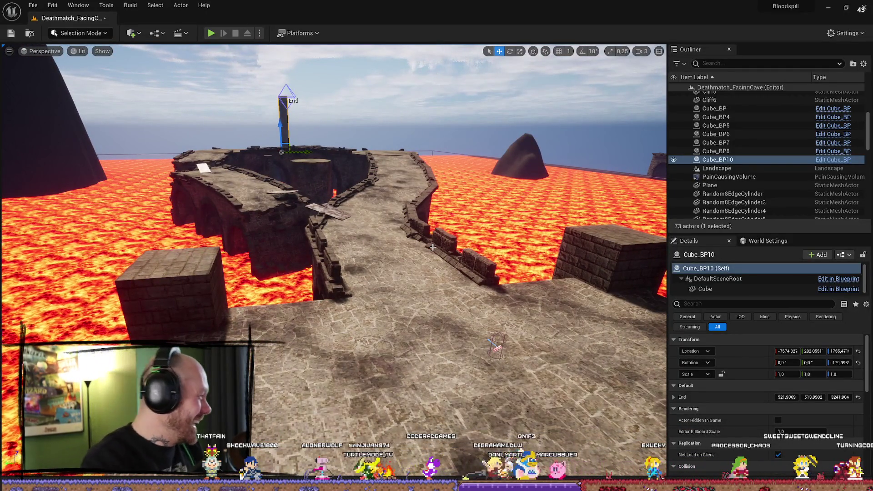
{"action": "left_click_drag", "start_coordinate": [502, 275], "coordinate": [432, 223]}
{"action": "key", "text": "ctrl+space"}
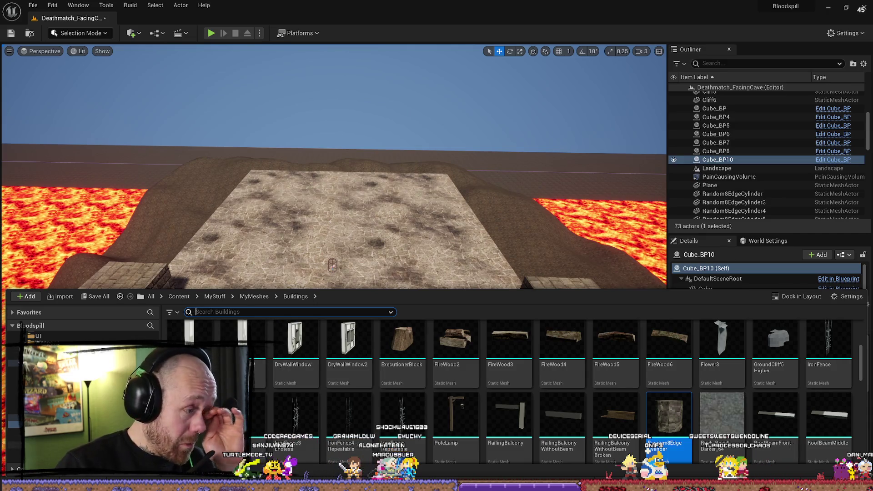
Go up to the MyMeshes folder, close the drawer, and fly the view onto the stone platform.
{"action": "left_click", "coordinate": [254, 296]}
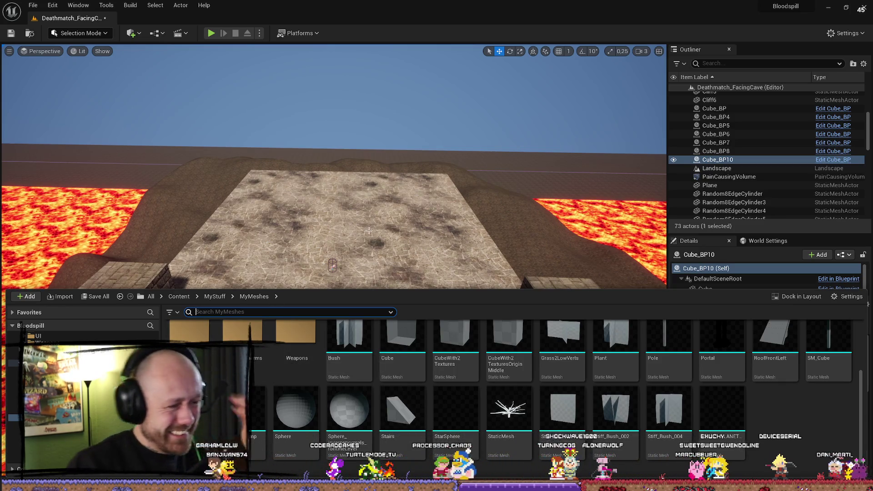
{"action": "key", "text": "f"}
{"action": "scroll", "coordinate": [334, 205], "scroll_direction": "down", "scroll_amount": 1}
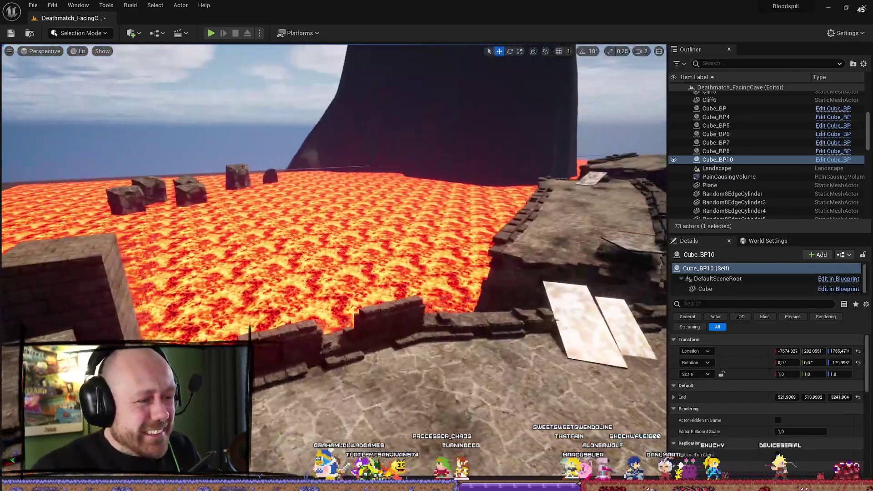
{"action": "mouse_move", "coordinate": [334, 205]}
{"action": "left_mouse_down"}
{"action": "mouse_move", "coordinate": [318, 205]}
{"action": "mouse_move", "coordinate": [346, 205]}
{"action": "mouse_move", "coordinate": [336, 191]}
{"action": "mouse_move", "coordinate": [509, 224]}
{"action": "mouse_move", "coordinate": [352, 227]}
{"action": "mouse_move", "coordinate": [425, 280]}
{"action": "left_mouse_up"}
Browse from MyMeshes up to MyStuff, then look through the FPS Maps and Menus folders.
{"action": "key", "text": "ctrl+space"}
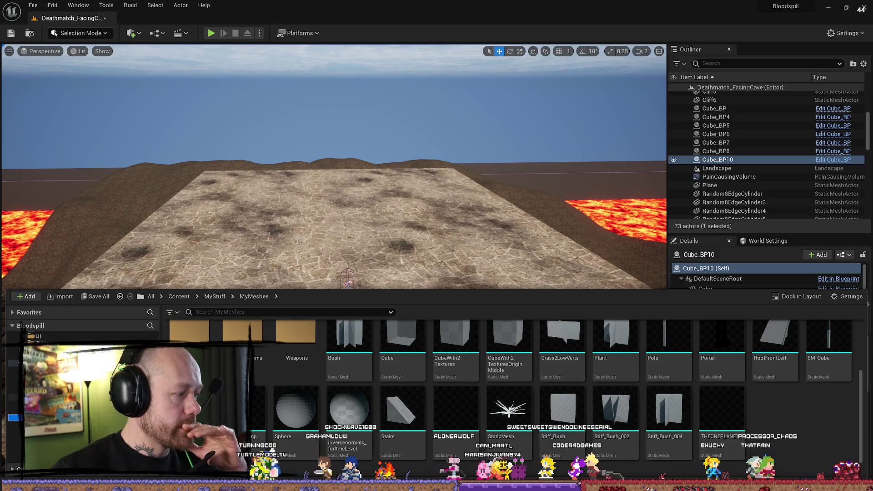
{"action": "key", "text": "alt+Left"}
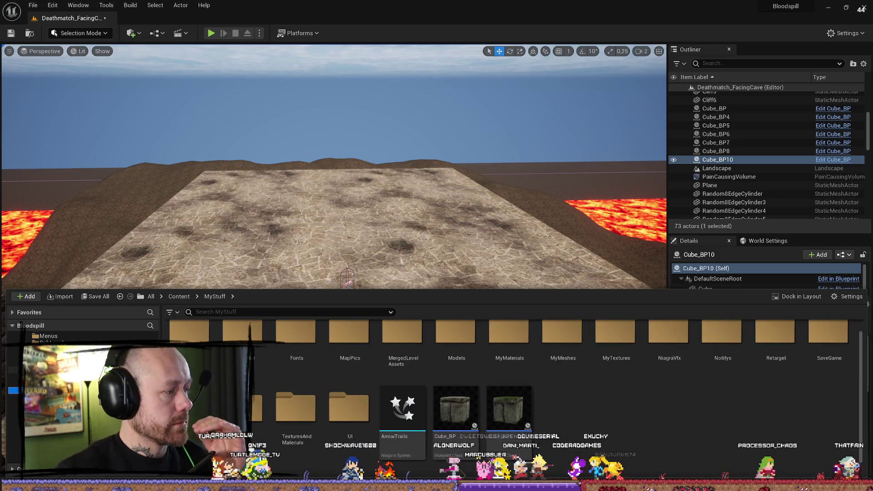
{"action": "left_click", "coordinate": [13, 368]}
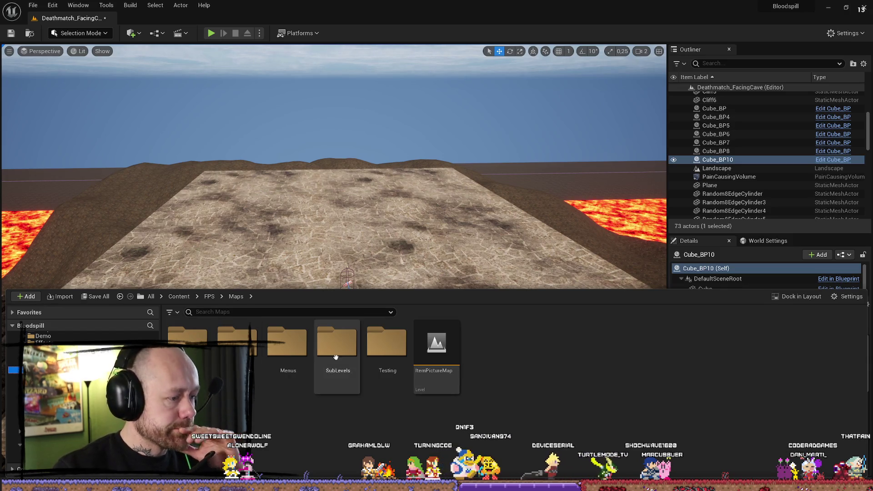
{"action": "double_click", "coordinate": [287, 344]}
{"action": "key", "text": "alt+Left"}
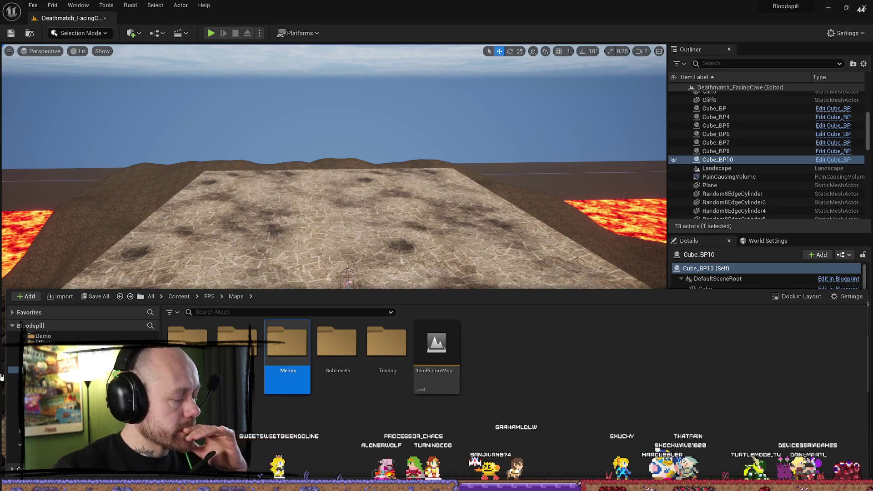
Look through MyStuff's MergedLevelAssets, TexturesAndMaterials, Shader and MyMaterials folders.
{"action": "left_click", "coordinate": [14, 410]}
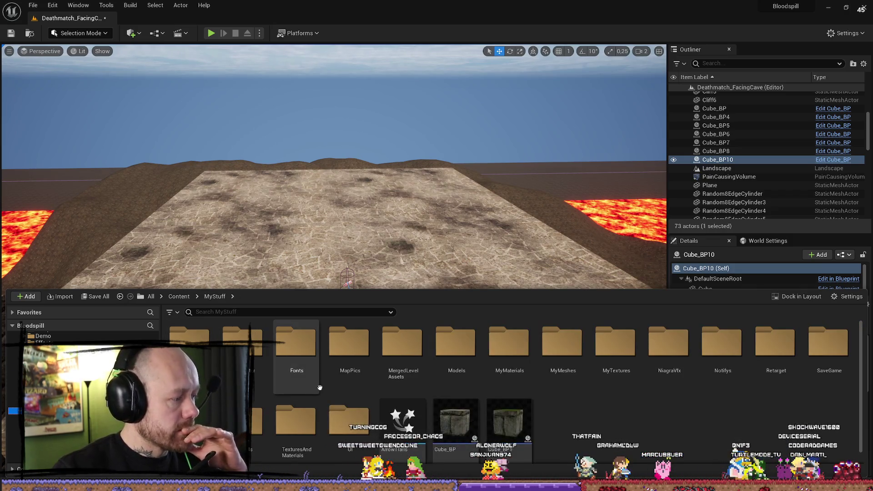
{"action": "left_click", "coordinate": [421, 337]}
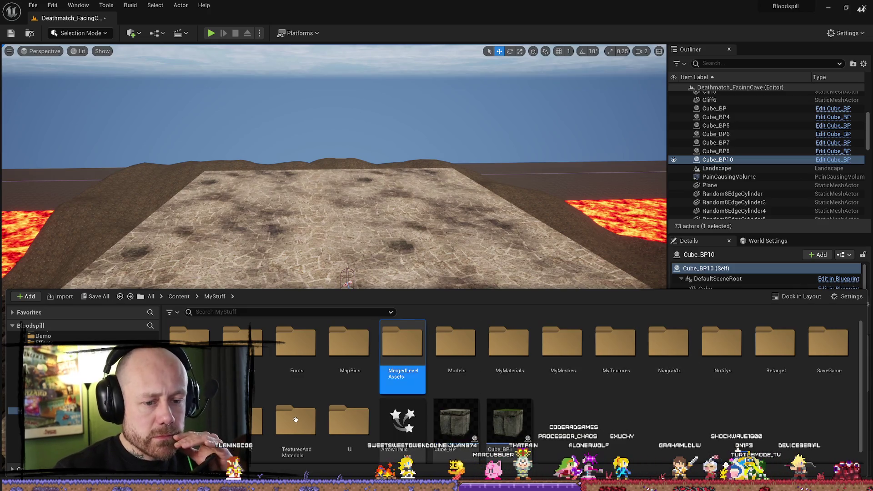
{"action": "double_click", "coordinate": [309, 412]}
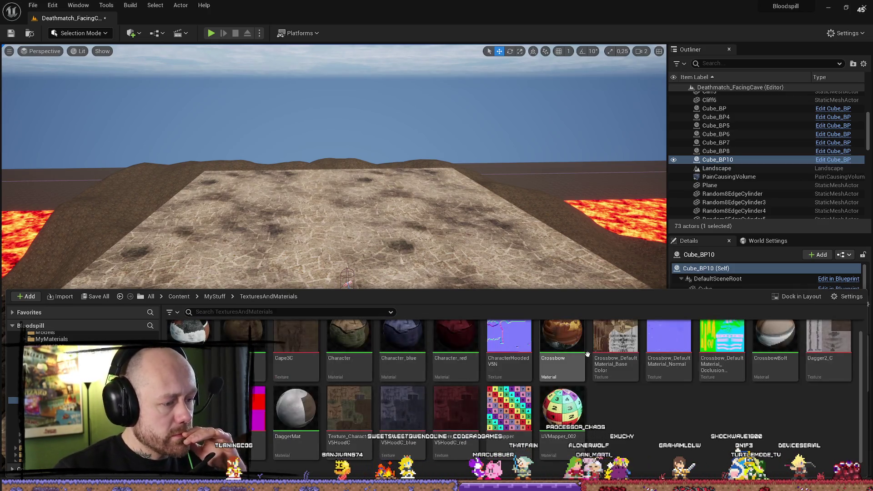
{"action": "key", "text": "alt+Left"}
{"action": "double_click", "coordinate": [275, 412]}
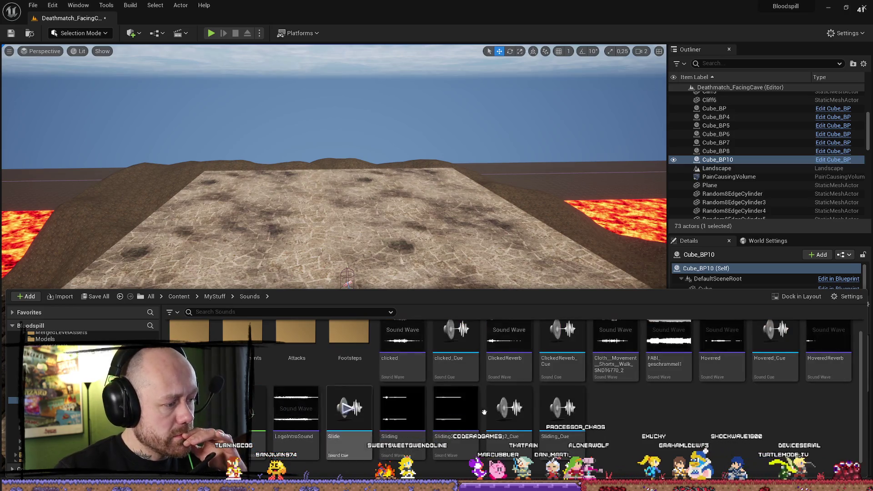
{"action": "key", "text": "alt+Left"}
{"action": "double_click", "coordinate": [262, 412]}
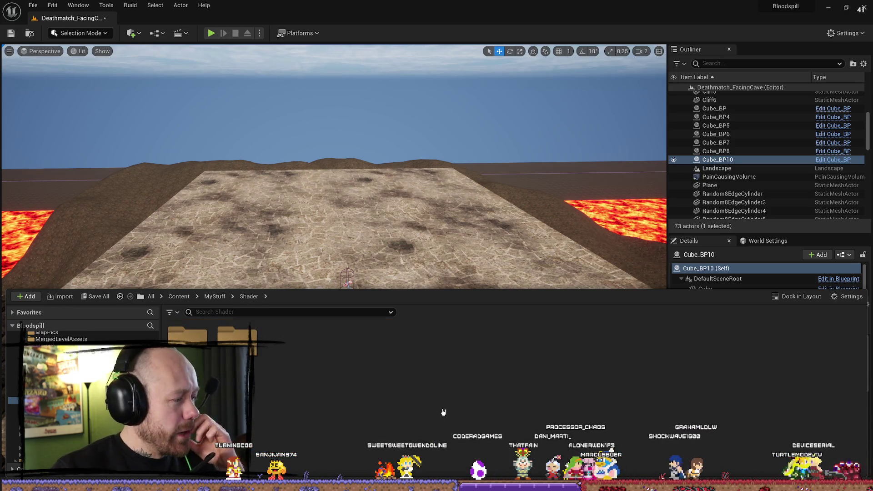
{"action": "key", "text": "alt+Left"}
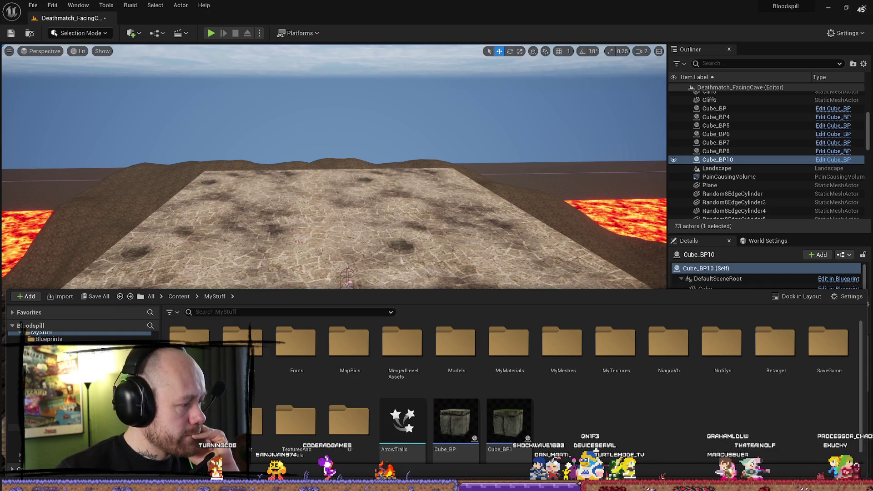
{"action": "double_click", "coordinate": [509, 344]}
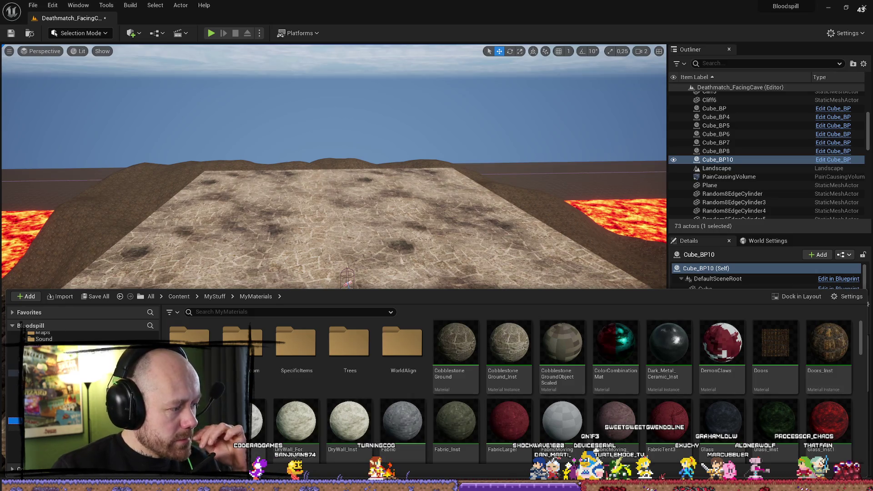
Check MyMeshes' Camp and ChaosDestructable folders, then search MyMeshes for 'arc'.
{"action": "left_click", "coordinate": [50, 364]}
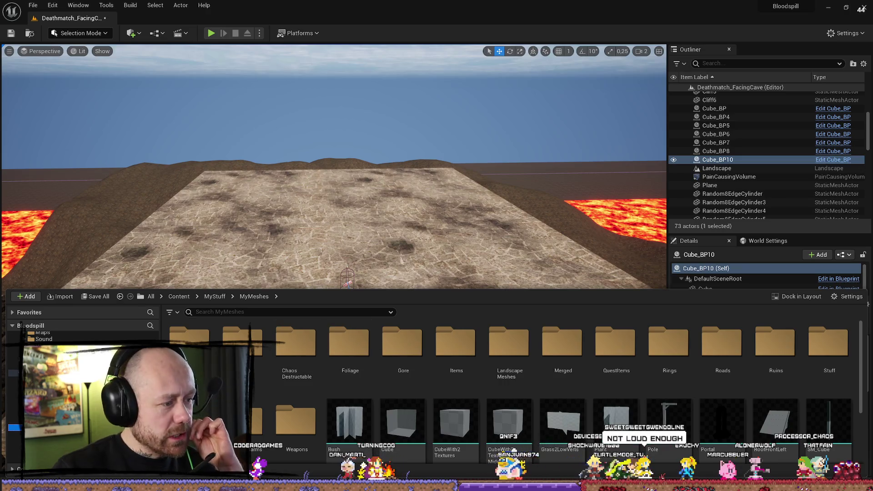
{"action": "left_click", "coordinate": [256, 344]}
{"action": "double_click", "coordinate": [296, 343]}
{"action": "key", "text": "alt+Left"}
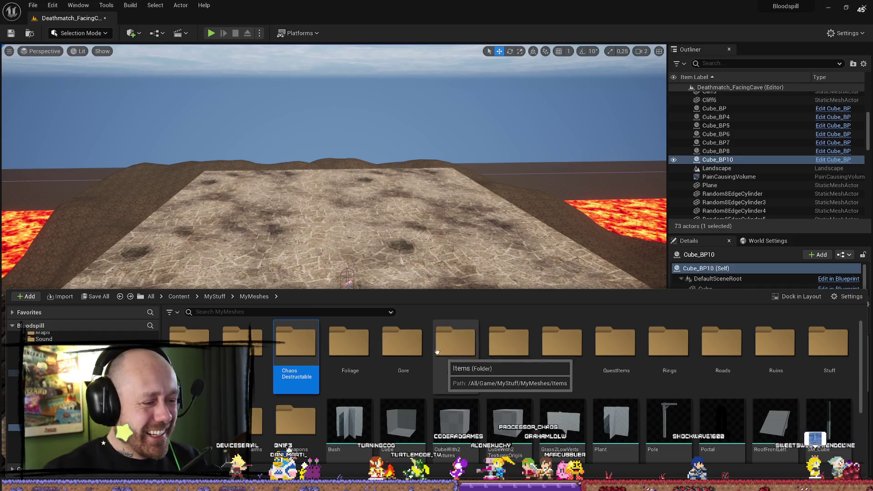
{"action": "left_click", "coordinate": [296, 312]}
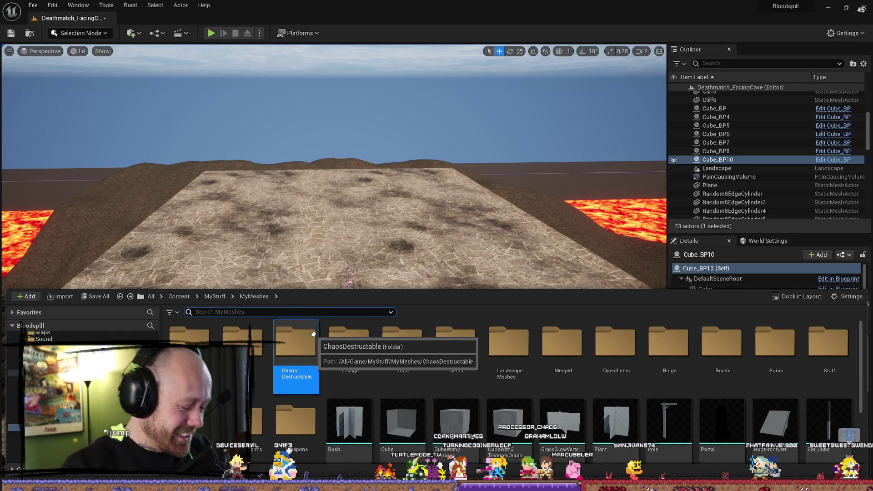
{"action": "type", "text": "fes"}
{"action": "key", "text": "BackSpace"}
{"action": "key", "text": "BackSpace"}
{"action": "type", "text": "ar"}
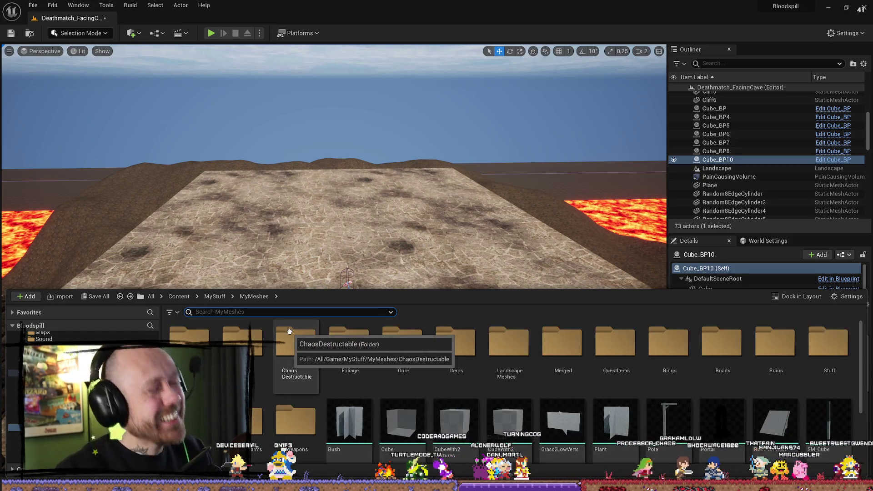
{"action": "type", "text": "c"}
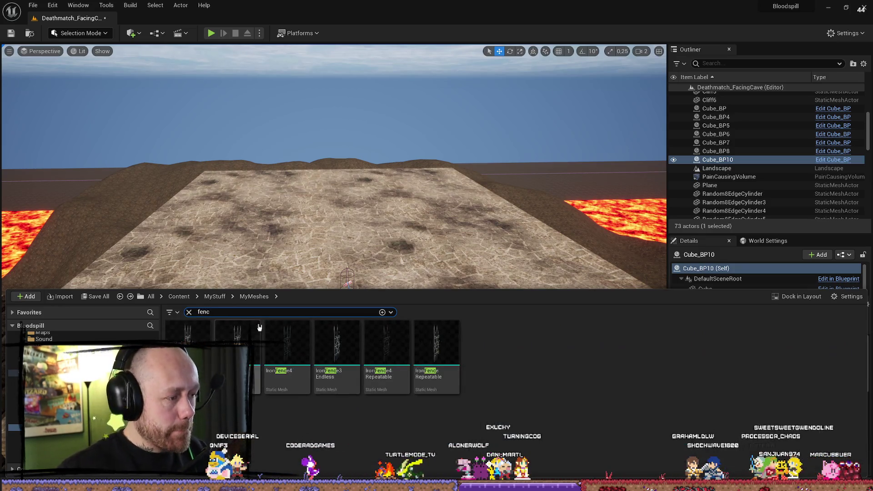
Drag the IronFence mesh onto the stone walkway and frame it from the Outliner.
{"action": "mouse_move", "coordinate": [336, 350]}
{"action": "left_mouse_down"}
{"action": "mouse_move", "coordinate": [313, 215]}
{"action": "mouse_move", "coordinate": [337, 318]}
{"action": "mouse_move", "coordinate": [360, 361]}
{"action": "mouse_move", "coordinate": [336, 355]}
{"action": "mouse_move", "coordinate": [383, 377]}
{"action": "left_mouse_up"}
{"action": "double_click", "coordinate": [715, 108]}
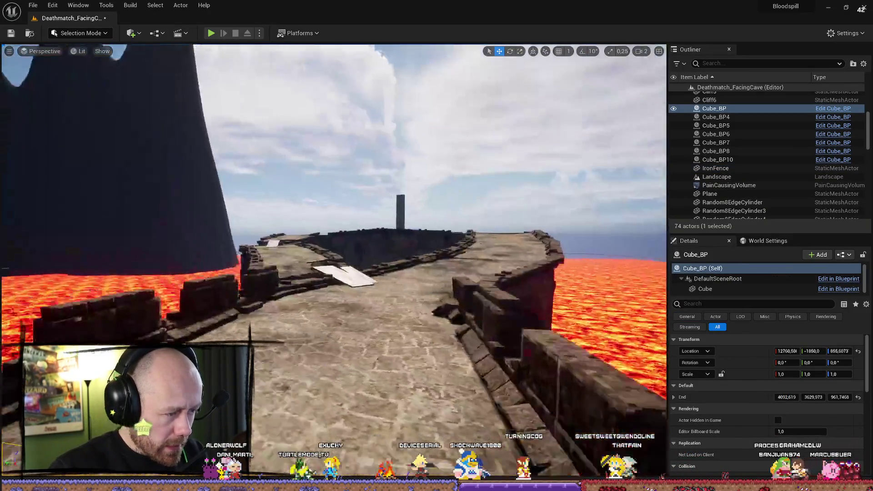
{"action": "double_click", "coordinate": [715, 168]}
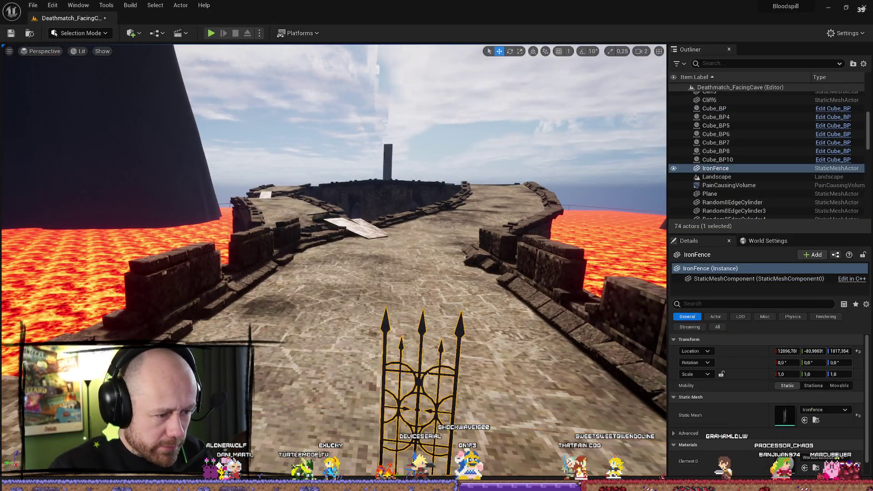
Search the fence's material list and apply Metal1Doublesided to the iron fence.
{"action": "left_click", "coordinate": [824, 458]}
{"action": "type", "text": "metald"}
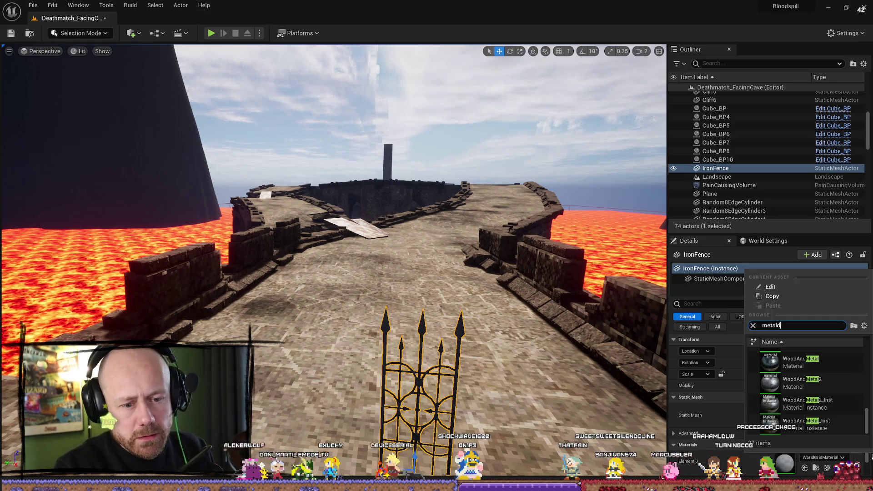
{"action": "key", "text": "BackSpace"}
{"action": "key", "text": "BackSpace"}
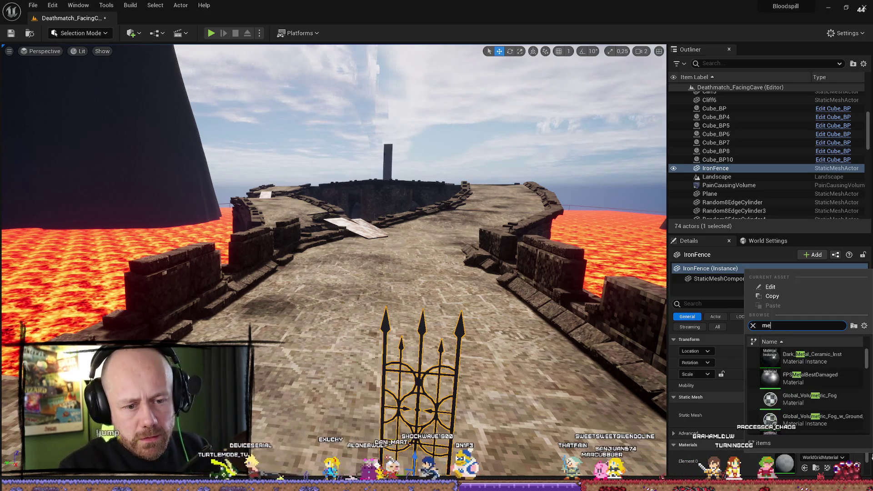
{"action": "type", "text": "f"}
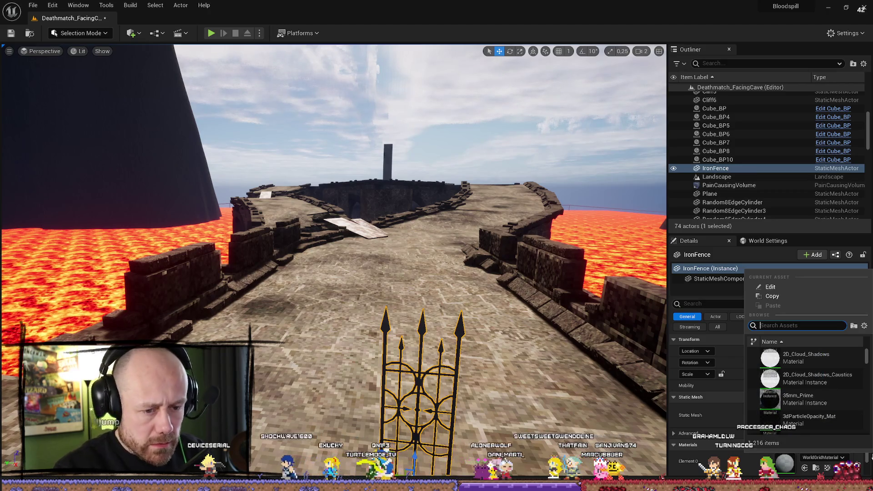
{"action": "key", "text": "BackSpace"}
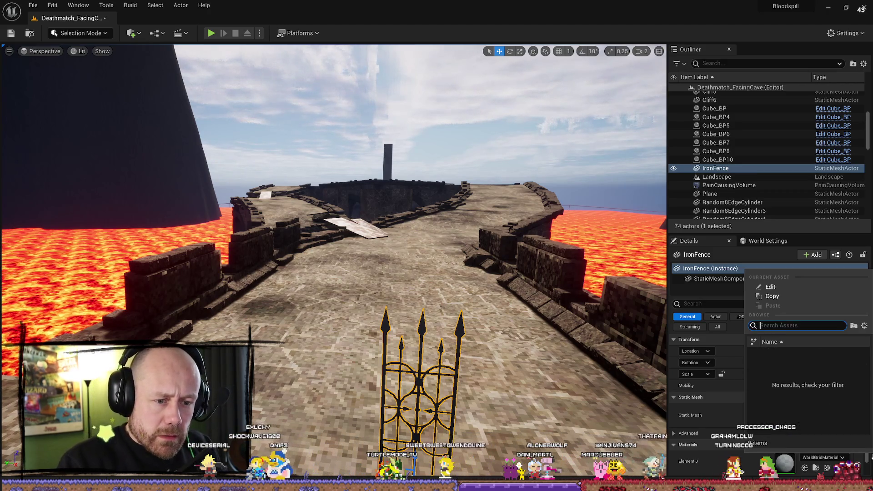
{"action": "type", "text": "metaldoub"}
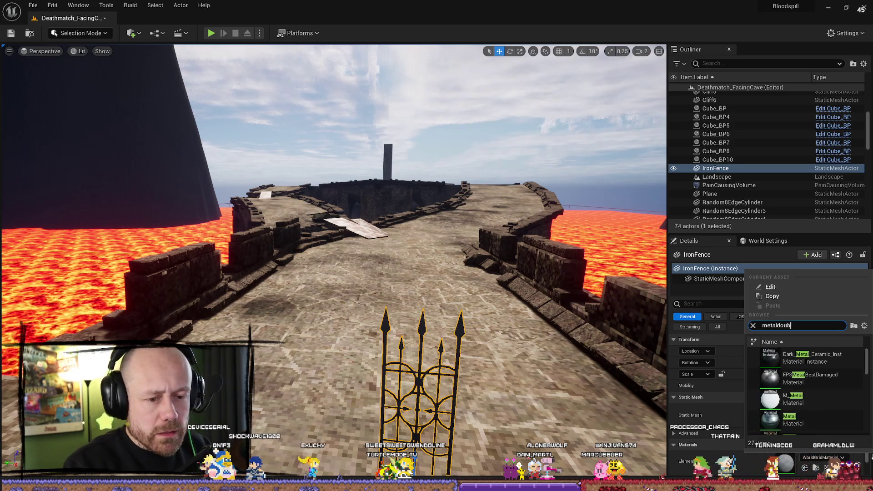
{"action": "key", "text": "BackSpace"}
{"action": "key", "text": "BackSpace"}
{"action": "key", "text": "BackSpace"}
{"action": "key", "text": "BackSpace"}
{"action": "type", "text": "tw"}
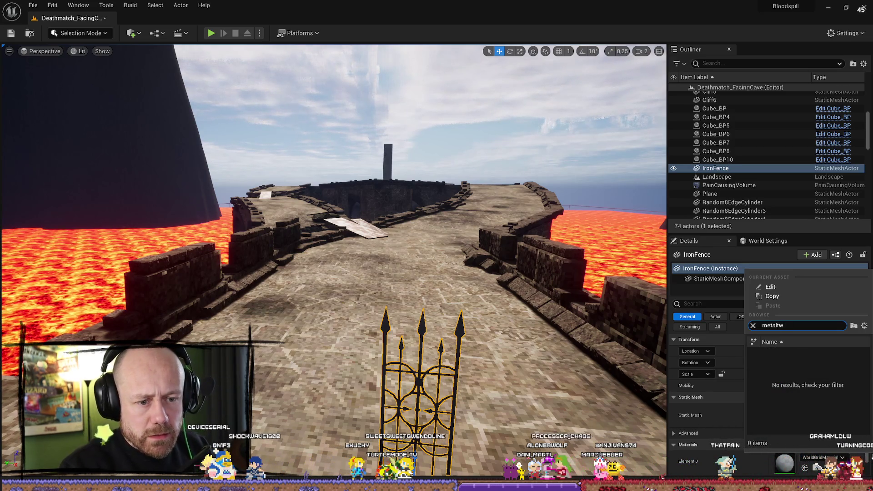
{"action": "key", "text": "BackSpace"}
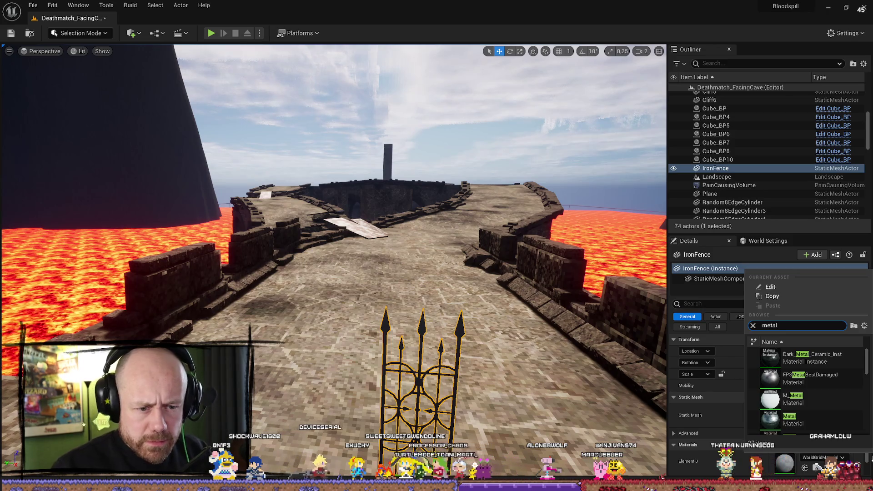
{"action": "scroll", "coordinate": [832, 384], "scroll_direction": "down", "scroll_amount": 3}
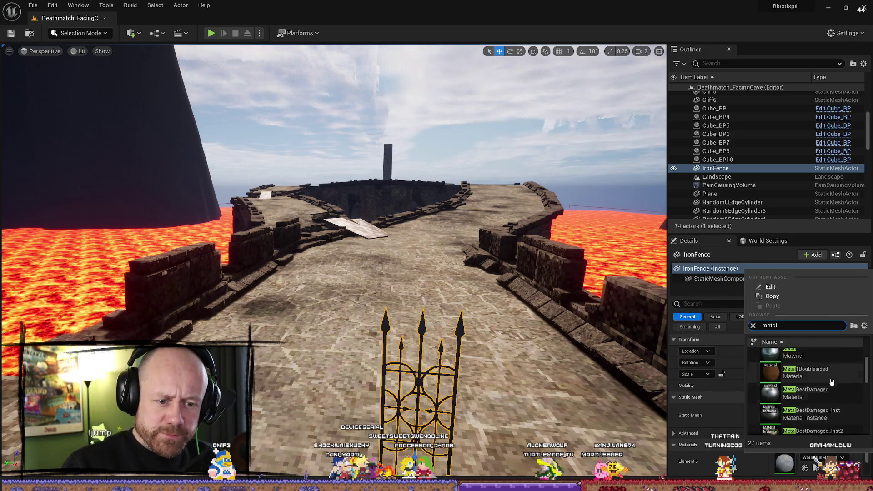
{"action": "left_click", "coordinate": [828, 375]}
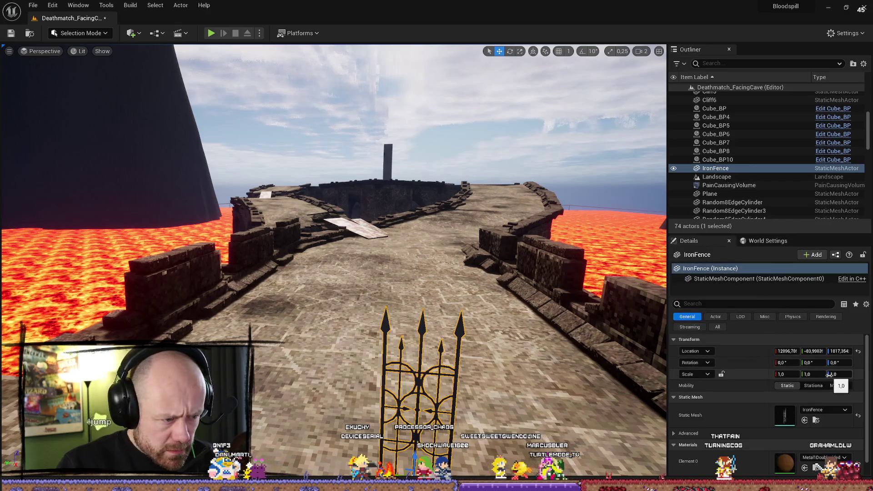
Reset the iron fence's material to the default WorldGridMaterial, then delete the fence.
{"action": "left_click_drag", "start_coordinate": [334, 273], "coordinate": [355, 218]}
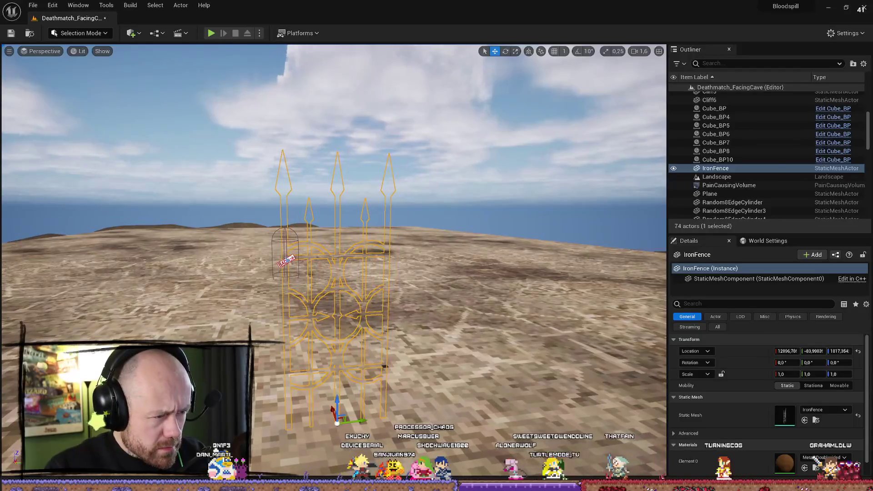
{"action": "left_click", "coordinate": [715, 108]}
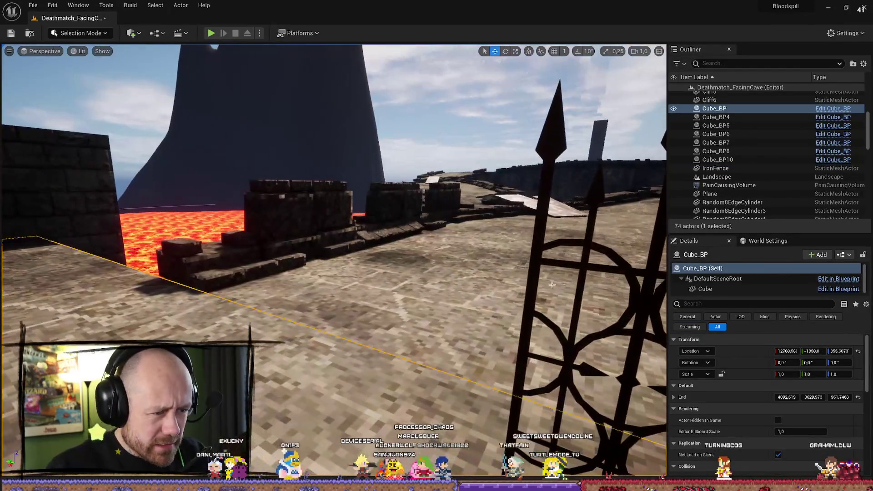
{"action": "left_click", "coordinate": [537, 275]}
{"action": "scroll", "coordinate": [784, 445], "scroll_direction": "down", "scroll_amount": 1}
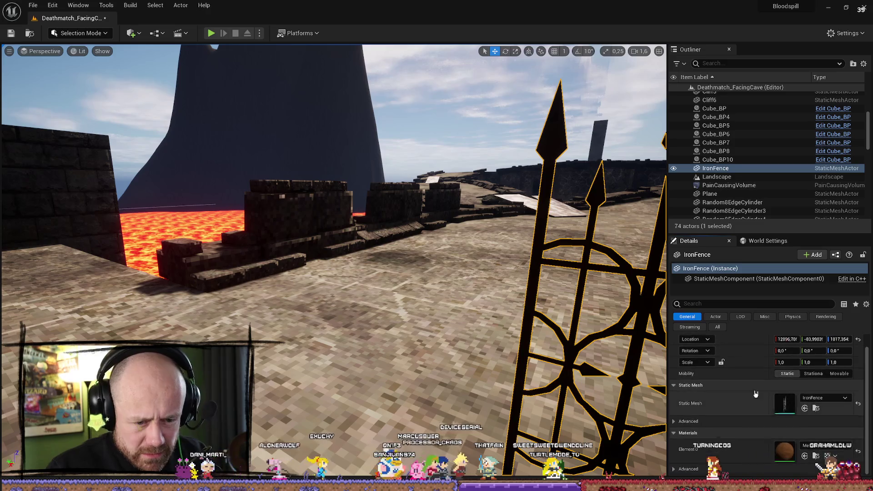
{"action": "left_click", "coordinate": [824, 457]}
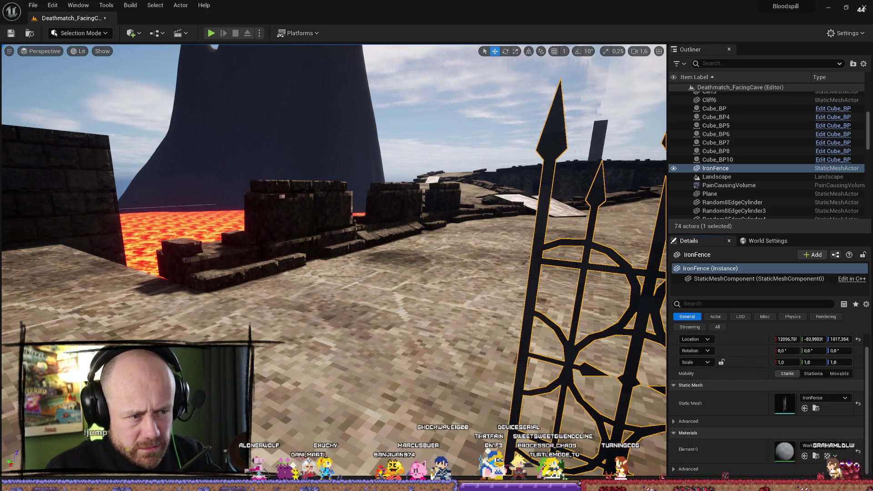
{"action": "left_click", "coordinate": [511, 246]}
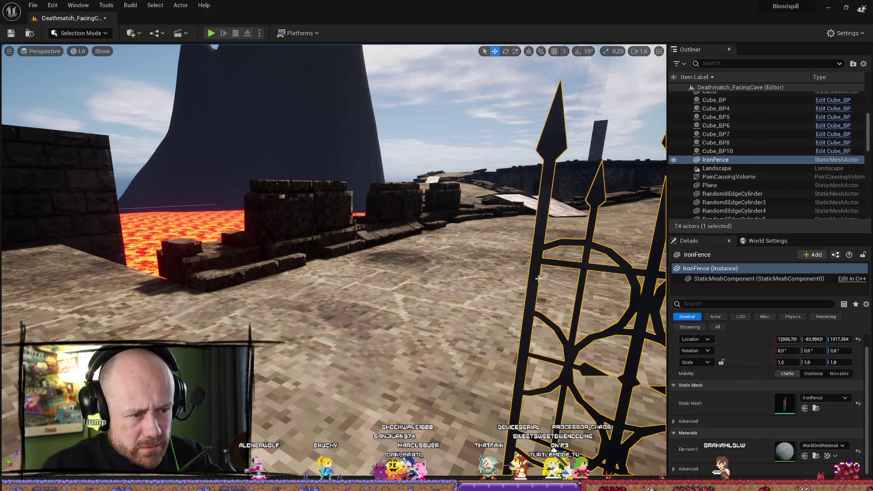
{"action": "key", "text": "Delete"}
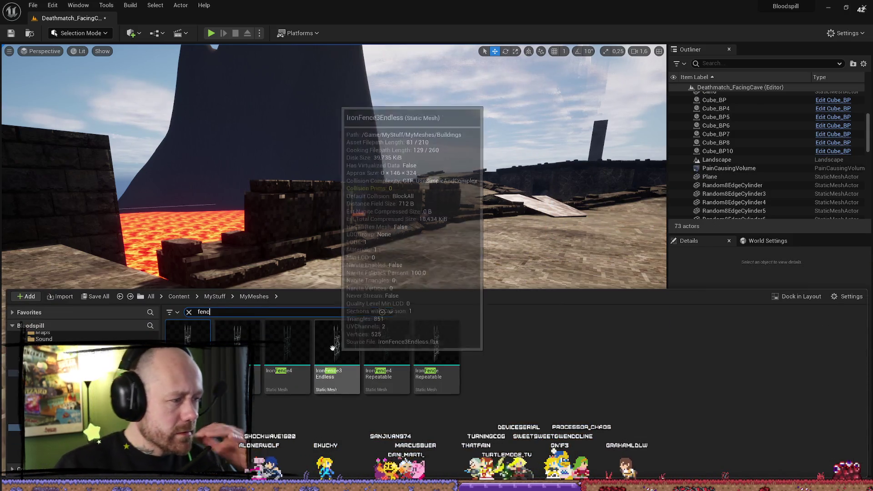
Open IronFence3 in a full-screen Static Mesh Editor with the mesh framed.
{"action": "key", "text": "Right"}
{"action": "key", "text": "Return"}
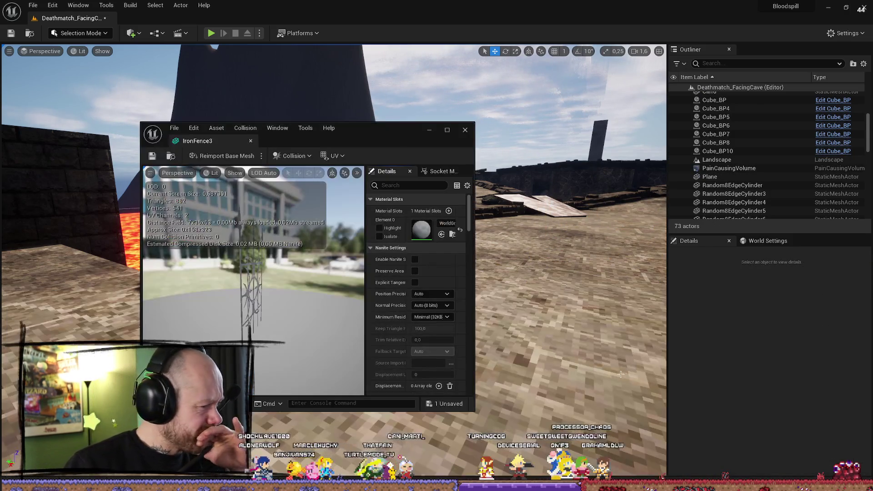
{"action": "left_click", "coordinate": [447, 130]}
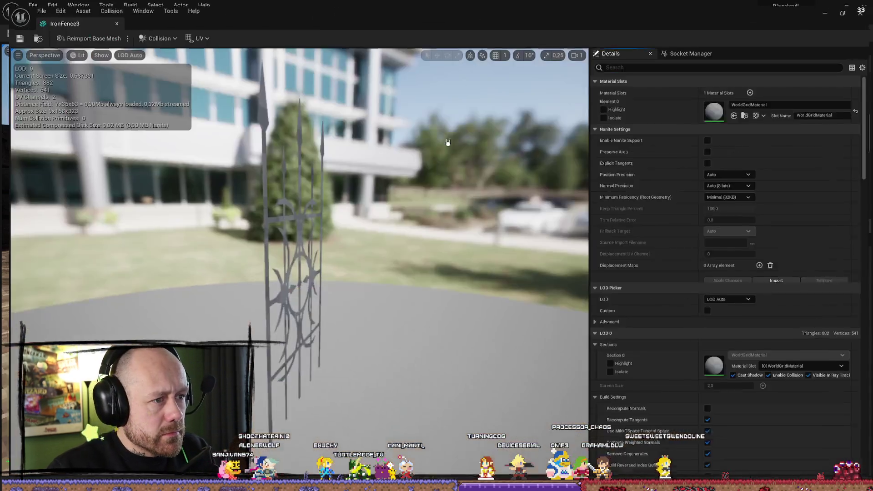
{"action": "key", "text": "f"}
Open IronFence4 in the Static Mesh Editor as well.
{"action": "key", "text": "ctrl+space"}
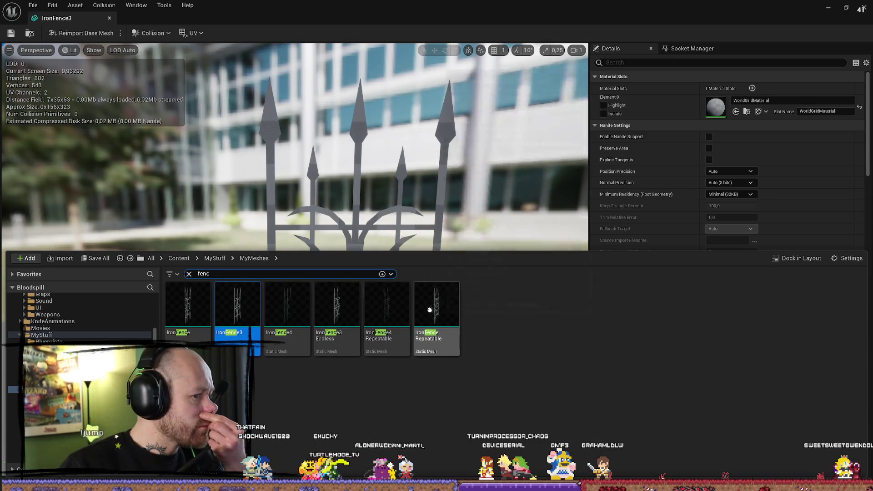
{"action": "left_click", "coordinate": [293, 316]}
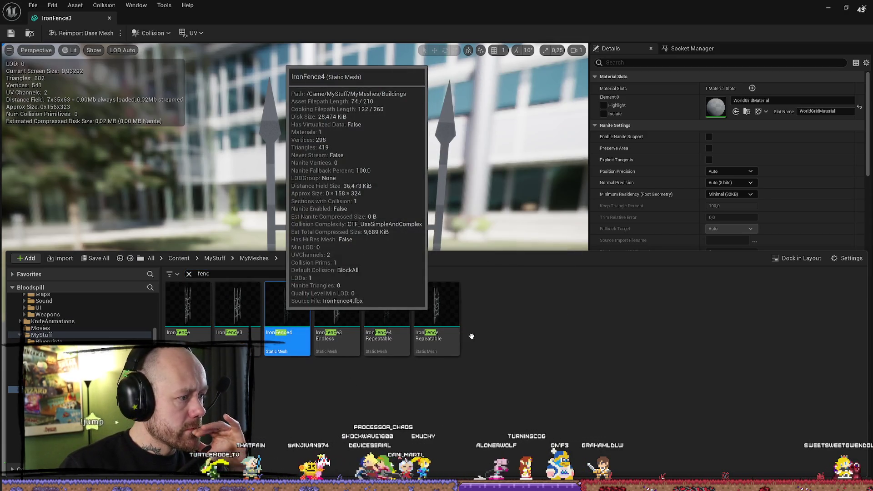
{"action": "key", "text": "Return"}
{"action": "scroll", "coordinate": [498, 193], "scroll_direction": "up", "scroll_amount": 5}
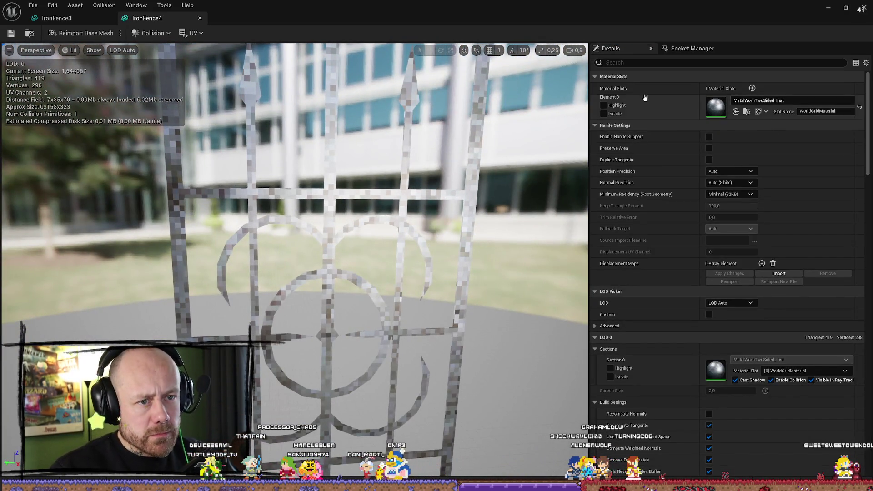
{"action": "scroll", "coordinate": [507, 154], "scroll_direction": "down", "scroll_amount": 5}
Compare IronFence3 and IronFence4 by switching between them several times.
{"action": "key", "text": "ctrl+space"}
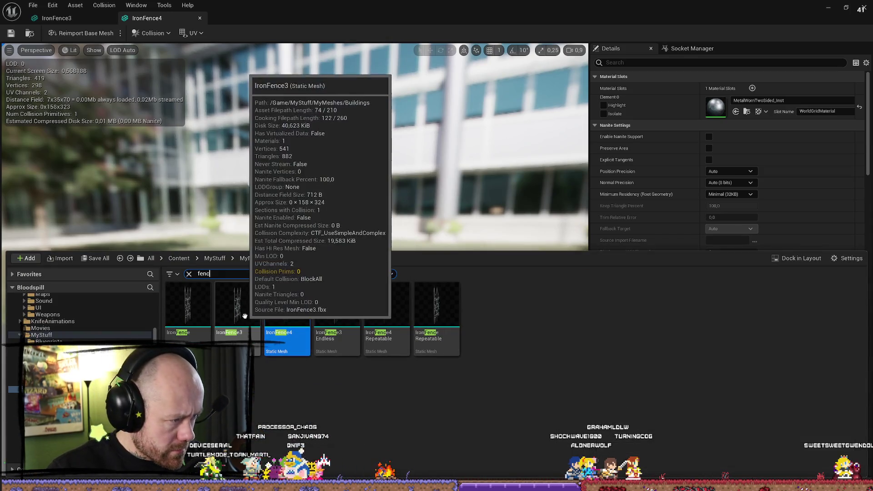
{"action": "double_click", "coordinate": [249, 318]}
{"action": "scroll", "coordinate": [484, 196], "scroll_direction": "down", "scroll_amount": 3}
{"action": "key", "text": "ctrl+space"}
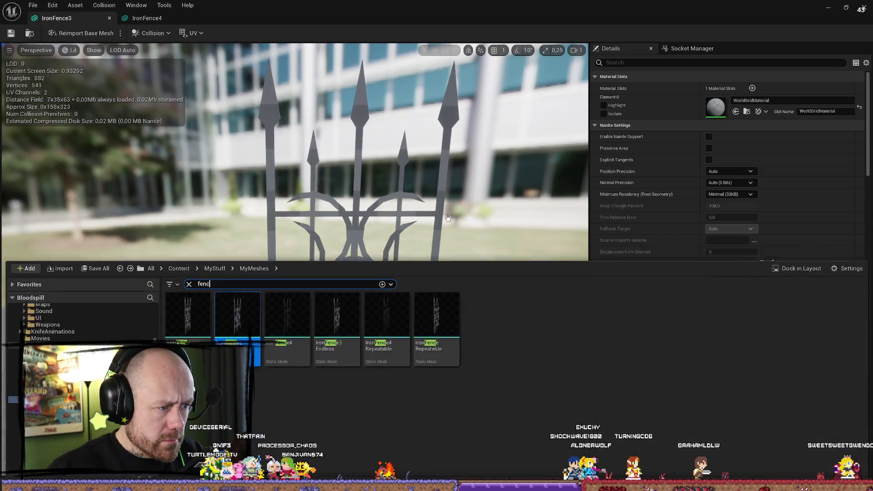
{"action": "double_click", "coordinate": [287, 314]}
{"action": "scroll", "coordinate": [436, 247], "scroll_direction": "down", "scroll_amount": 3}
{"action": "key", "text": "ctrl+space"}
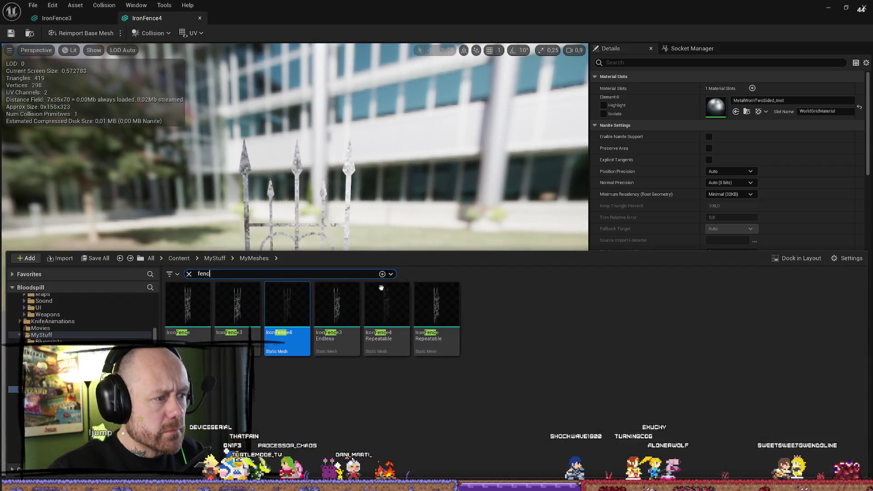
{"action": "double_click", "coordinate": [249, 318]}
{"action": "key", "text": "ctrl+space"}
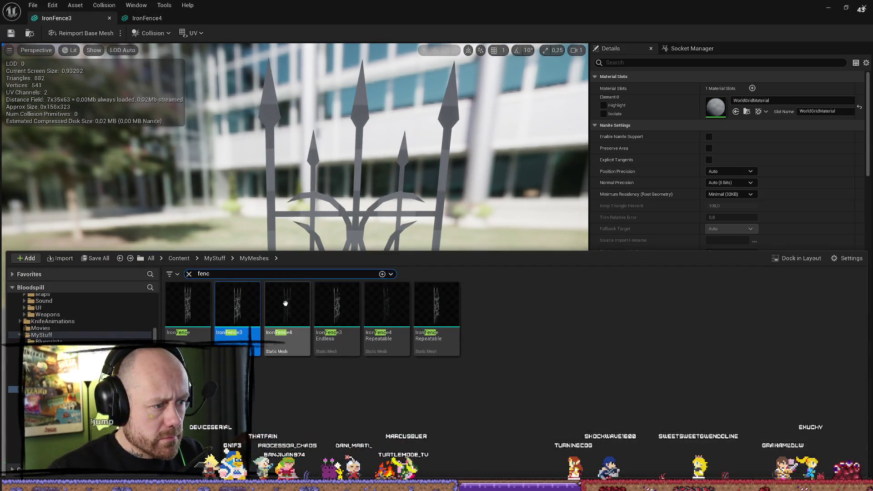
{"action": "double_click", "coordinate": [287, 313]}
{"action": "key", "text": "ctrl+space"}
{"action": "key", "text": "ctrl+space"}
Set IronFence3's Element 0 material to MetalWornTwoSided_Inst and close its editor.
{"action": "left_click", "coordinate": [76, 20]}
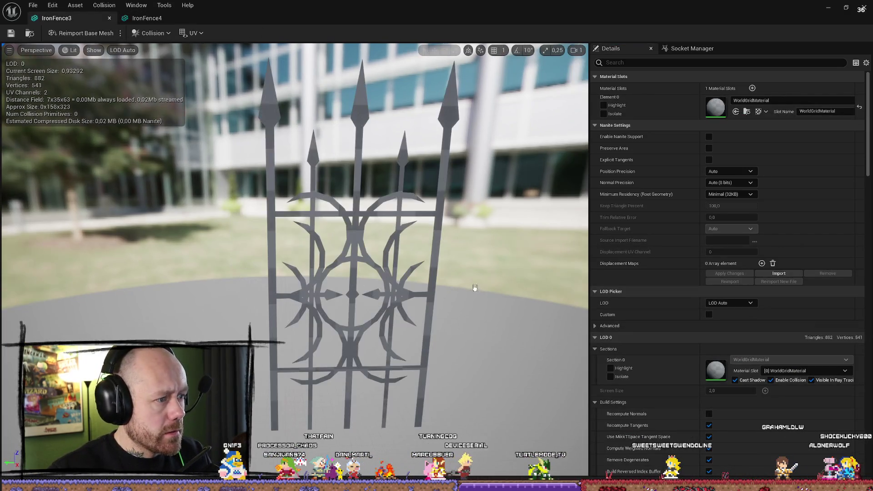
{"action": "left_click", "coordinate": [737, 112]}
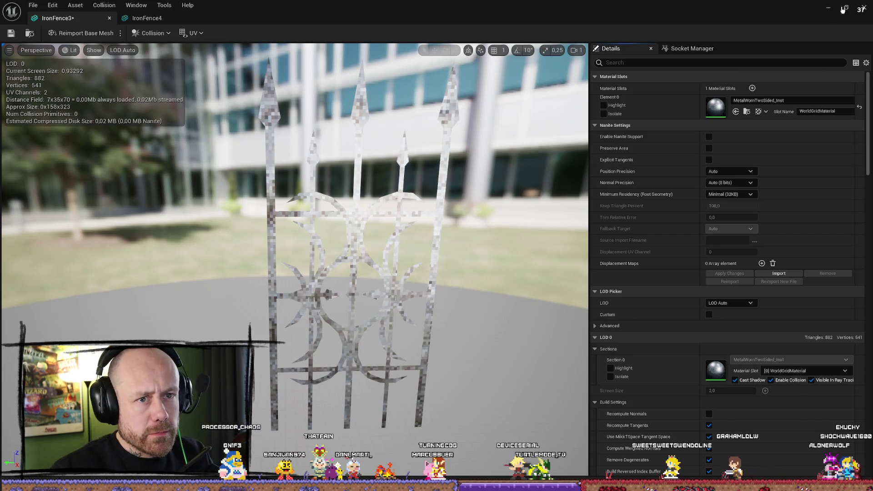
{"action": "left_click", "coordinate": [863, 9]}
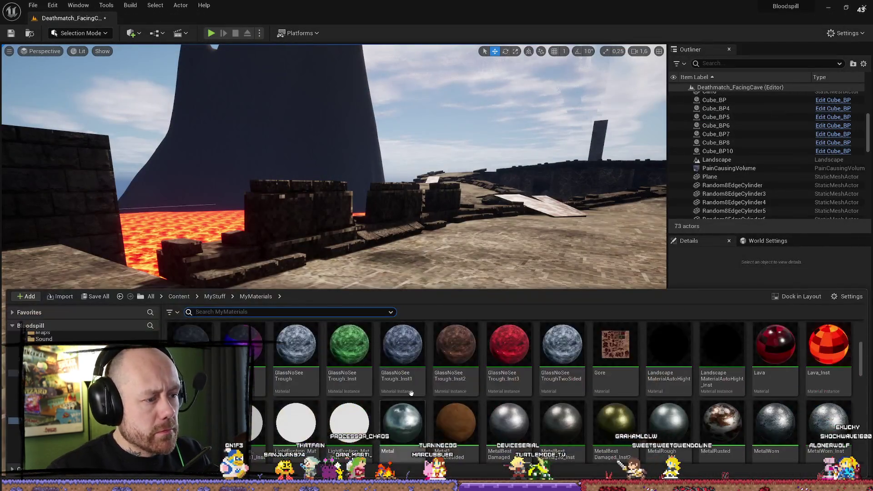
Place an iron fence from the 'fenc' search onto the platform and scale it up about 2.4 times.
{"action": "key", "text": "ctrl+space"}
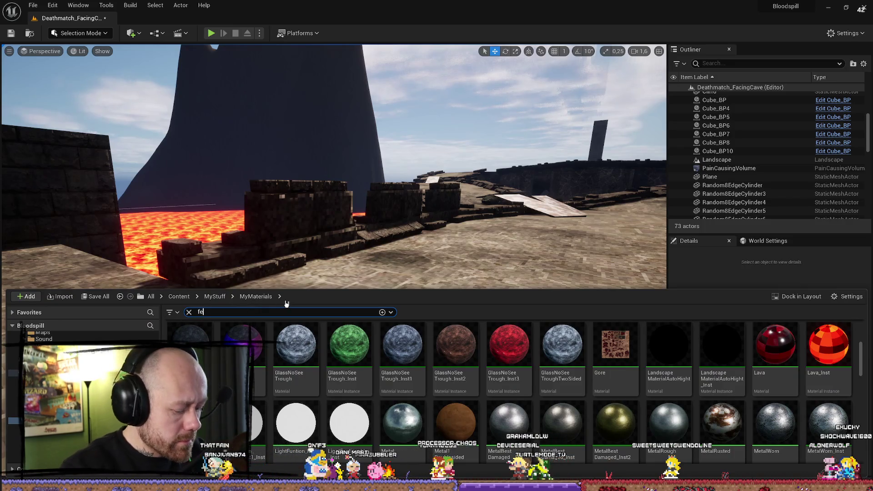
{"action": "type", "text": "nc"}
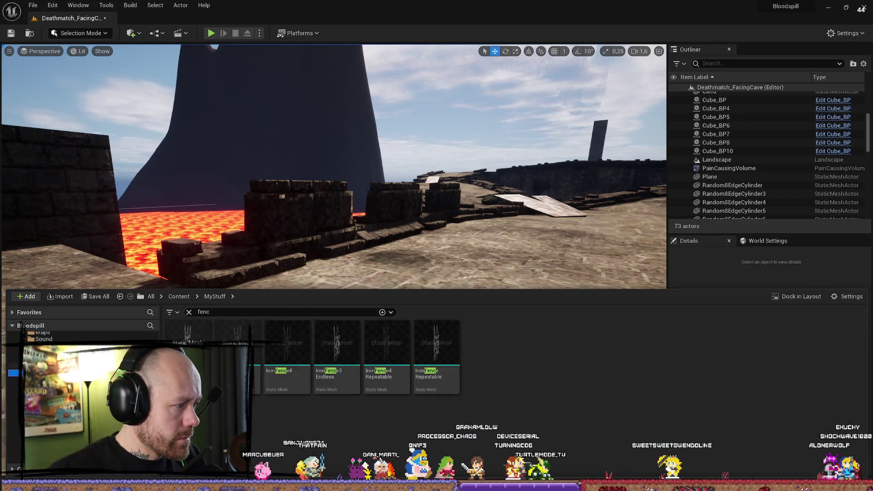
{"action": "mouse_move", "coordinate": [288, 346]}
{"action": "left_mouse_down"}
{"action": "mouse_move", "coordinate": [303, 336]}
{"action": "mouse_move", "coordinate": [303, 403]}
{"action": "left_mouse_up"}
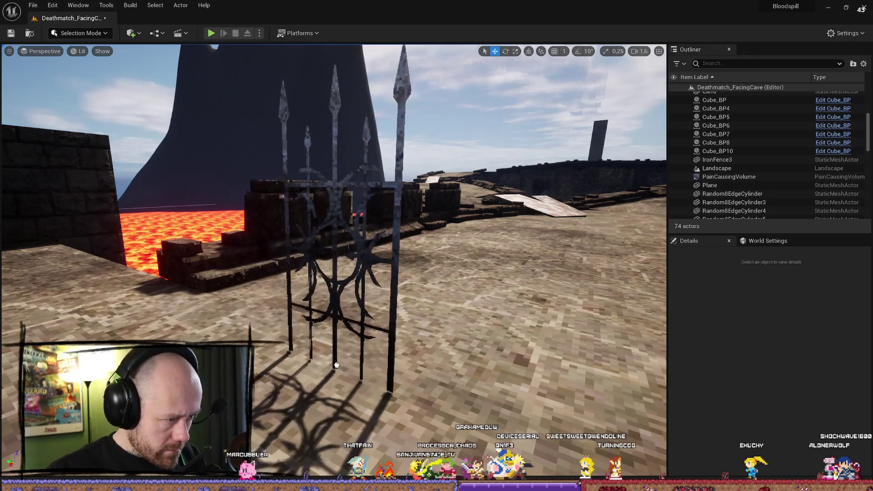
{"action": "key", "text": "f"}
{"action": "key", "text": "e"}
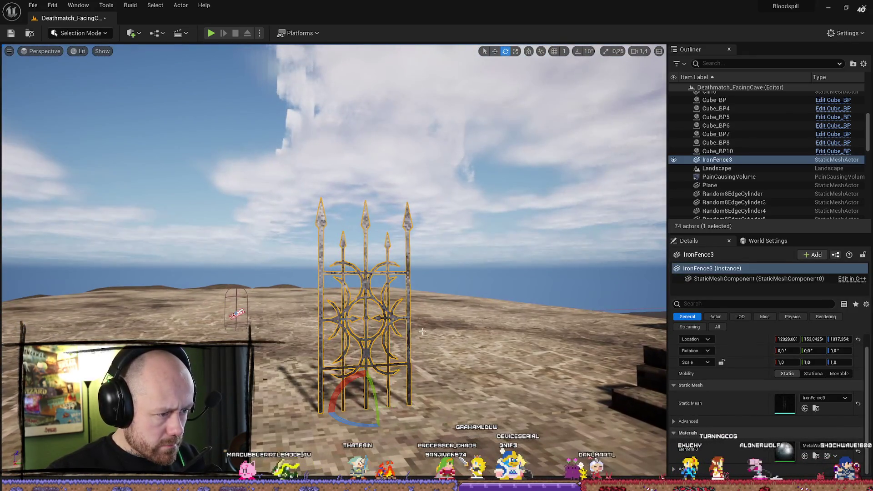
{"action": "scroll", "coordinate": [368, 385], "scroll_direction": "down", "scroll_amount": 5}
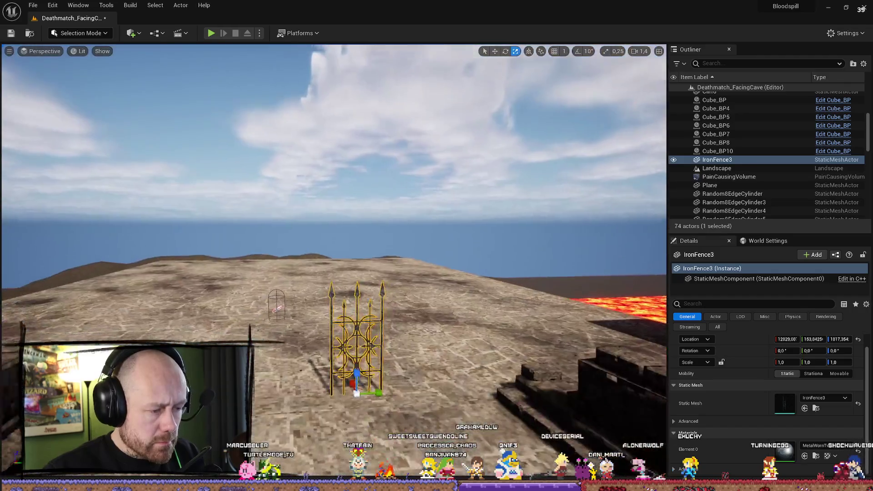
{"action": "key", "text": "r"}
{"action": "mouse_move", "coordinate": [363, 359]}
{"action": "left_mouse_down"}
{"action": "mouse_move", "coordinate": [364, 309]}
{"action": "mouse_move", "coordinate": [364, 327]}
{"action": "mouse_move", "coordinate": [401, 380]}
{"action": "mouse_move", "coordinate": [193, 369]}
{"action": "mouse_move", "coordinate": [376, 385]}
{"action": "mouse_move", "coordinate": [367, 384]}
{"action": "left_mouse_up"}
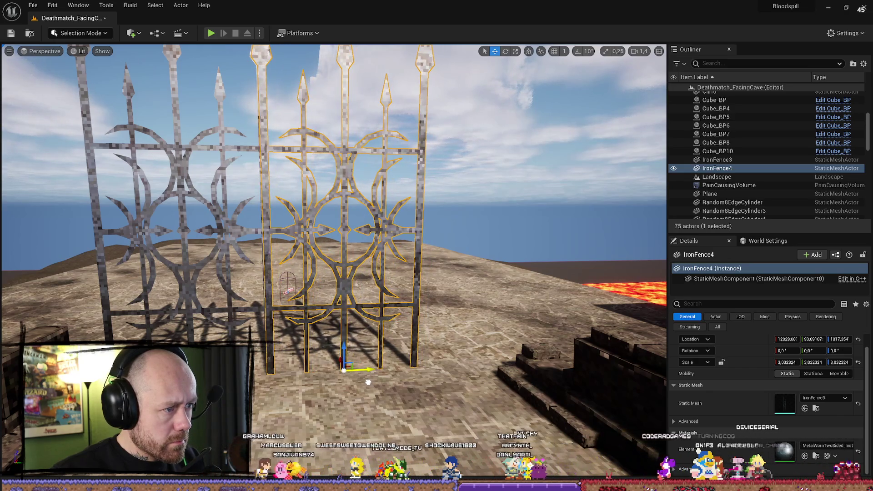
Select IronFence3 and IronFence4, flip them over on X, and raise them left above the platform.
{"action": "scroll", "coordinate": [367, 385], "scroll_direction": "up", "scroll_amount": 2}
{"action": "scroll", "coordinate": [367, 384], "scroll_direction": "down", "scroll_amount": 3}
{"action": "left_click", "coordinate": [390, 323]}
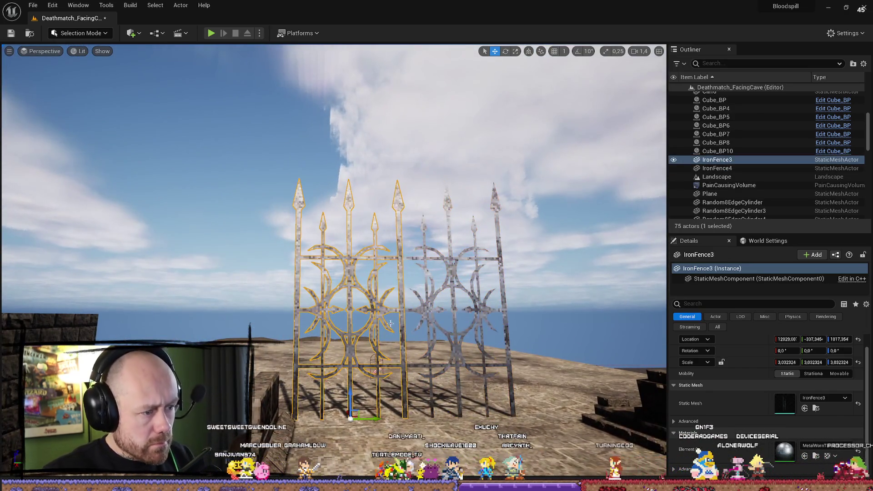
{"action": "left_click", "coordinate": [451, 332], "text": "ctrl"}
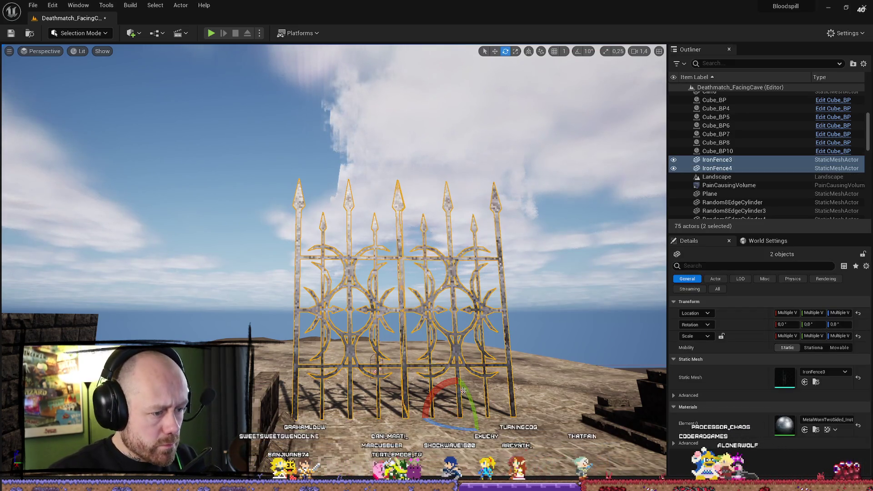
{"action": "left_click_drag", "start_coordinate": [433, 402], "coordinate": [457, 377]}
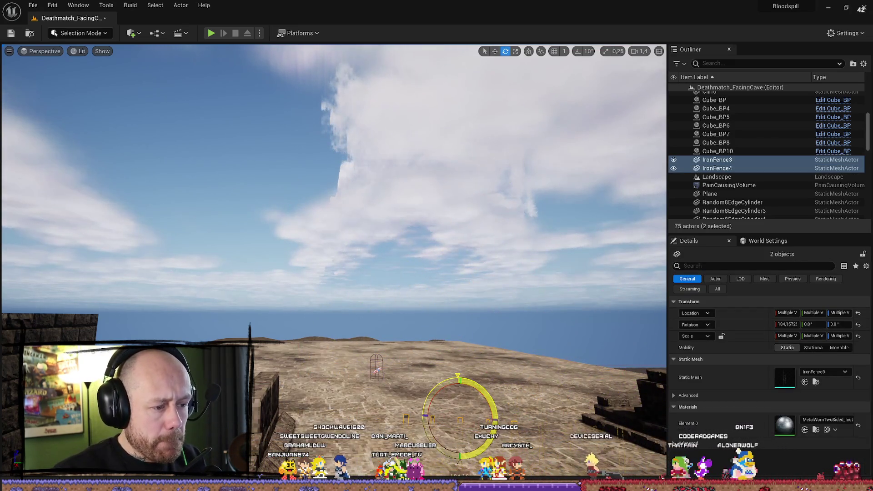
{"action": "mouse_move", "coordinate": [462, 450]}
{"action": "left_mouse_down"}
{"action": "mouse_move", "coordinate": [453, 194]}
{"action": "mouse_move", "coordinate": [453, 231]}
{"action": "mouse_move", "coordinate": [455, 218]}
{"action": "left_mouse_up"}
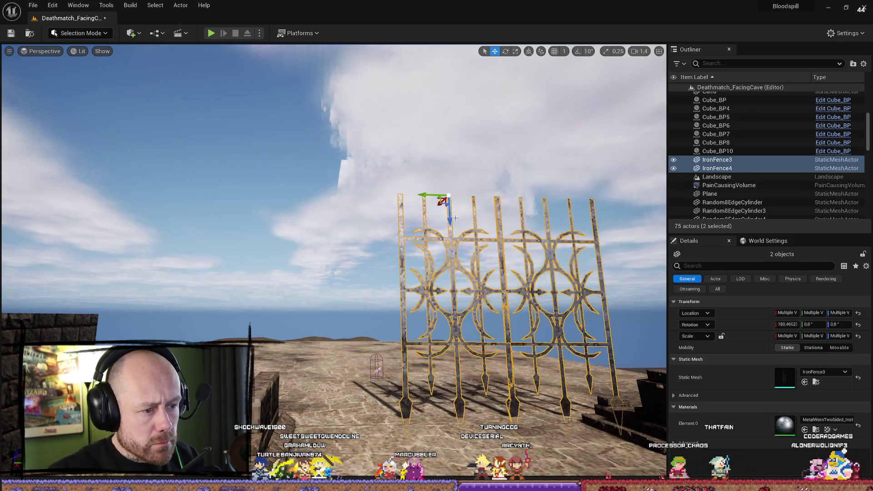
{"action": "left_click_drag", "start_coordinate": [416, 192], "coordinate": [340, 188]}
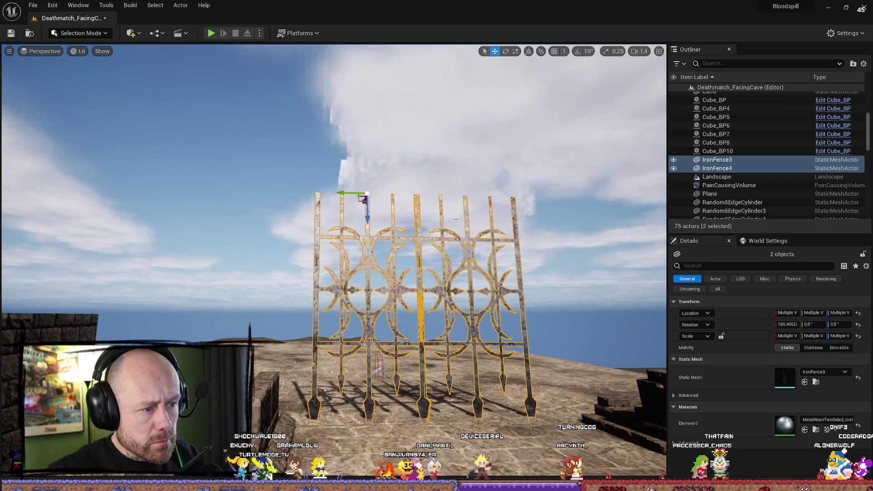
{"action": "key", "text": "f"}
{"action": "mouse_move", "coordinate": [290, 184]}
{"action": "left_mouse_down"}
{"action": "mouse_move", "coordinate": [292, 153]}
{"action": "mouse_move", "coordinate": [255, 136]}
{"action": "mouse_move", "coordinate": [219, 137]}
{"action": "mouse_move", "coordinate": [292, 145]}
{"action": "left_mouse_up"}
Delete both flipped fence panels from the level.
{"action": "left_click_drag", "start_coordinate": [297, 261], "coordinate": [291, 230]}
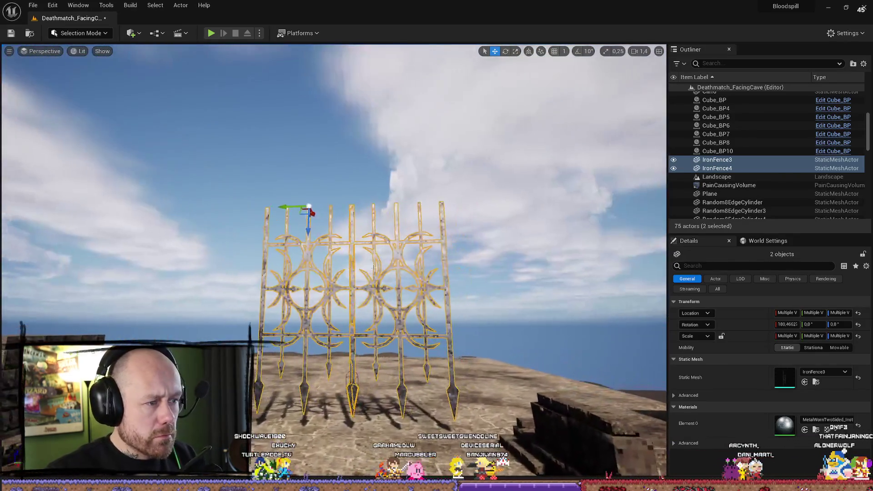
{"action": "left_click", "coordinate": [553, 290]}
{"action": "mouse_move", "coordinate": [553, 289]}
{"action": "left_mouse_down"}
{"action": "mouse_move", "coordinate": [573, 236]}
{"action": "mouse_move", "coordinate": [410, 227]}
{"action": "mouse_move", "coordinate": [391, 236]}
{"action": "mouse_move", "coordinate": [391, 214]}
{"action": "mouse_move", "coordinate": [382, 227]}
{"action": "mouse_move", "coordinate": [377, 218]}
{"action": "mouse_move", "coordinate": [382, 245]}
{"action": "mouse_move", "coordinate": [546, 262]}
{"action": "left_mouse_up"}
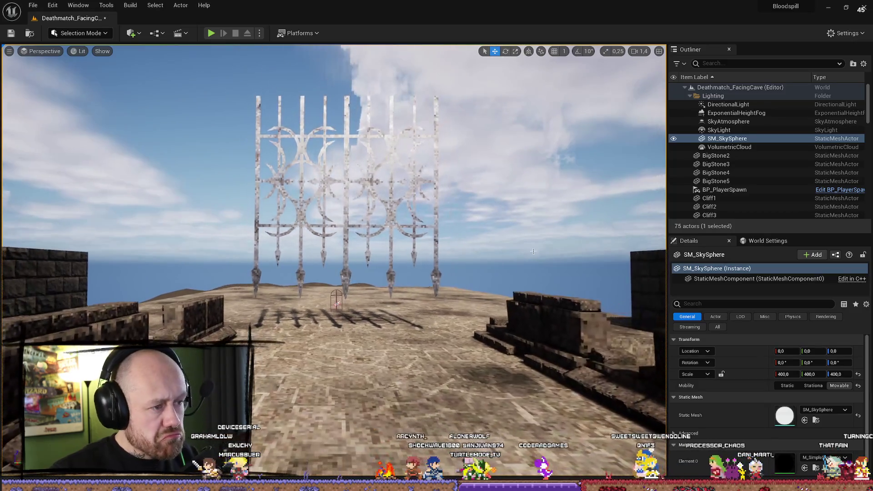
{"action": "left_click", "coordinate": [377, 193]}
{"action": "key", "text": "Delete"}
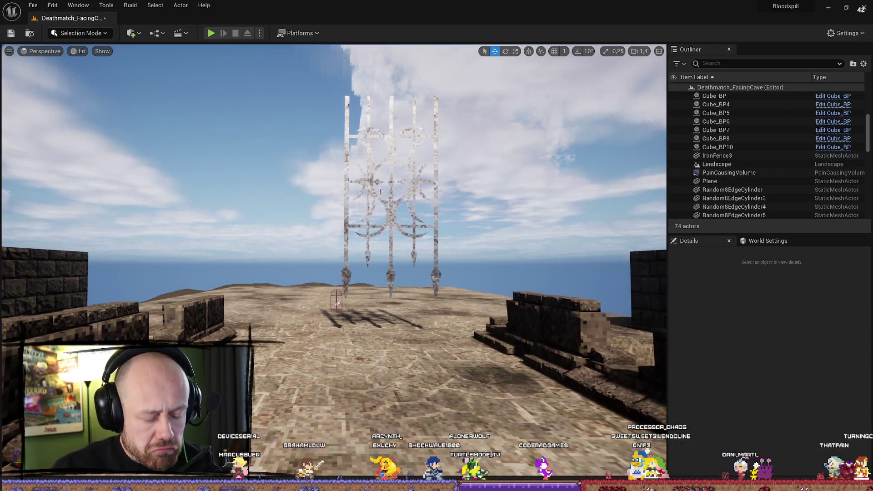
{"action": "left_click", "coordinate": [391, 206]}
{"action": "key", "text": "Delete"}
{"action": "left_click_drag", "start_coordinate": [391, 206], "coordinate": [425, 222]}
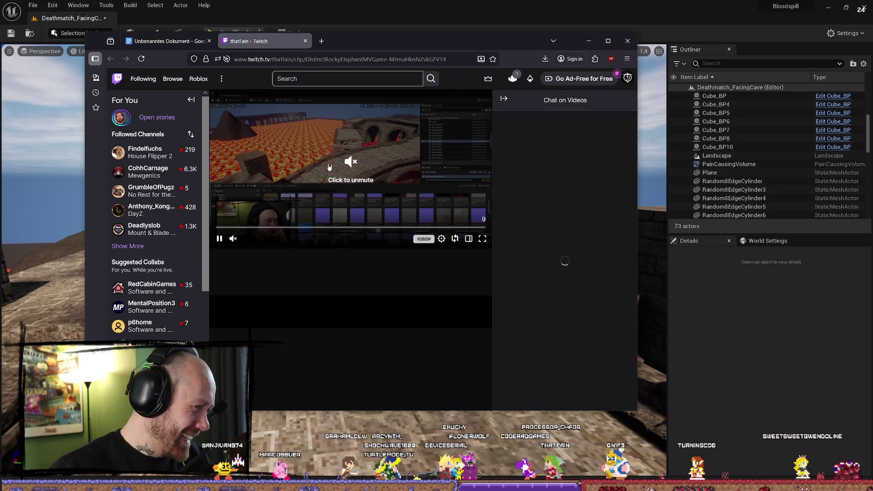
Unmute the Beeeeeerh Twitch clip, then hide the browser to return to the level editor.
{"action": "left_click", "coordinate": [356, 167]}
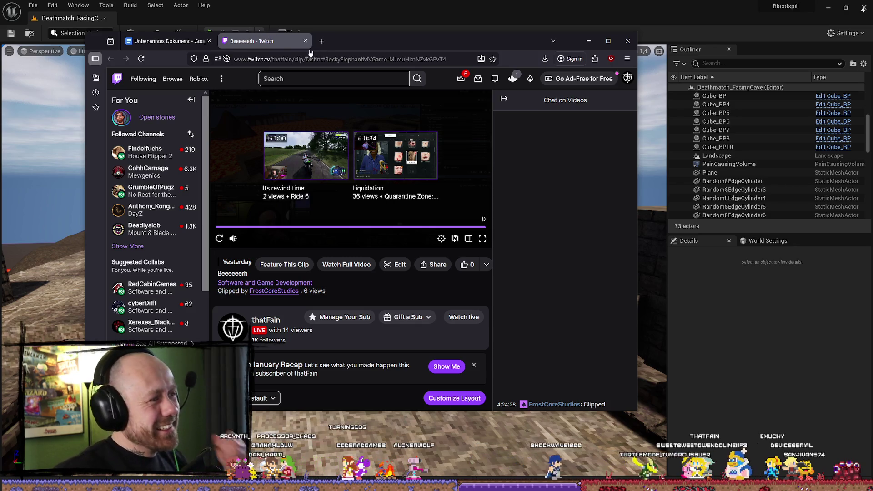
{"action": "left_click", "coordinate": [166, 41]}
{"action": "left_click", "coordinate": [588, 41]}
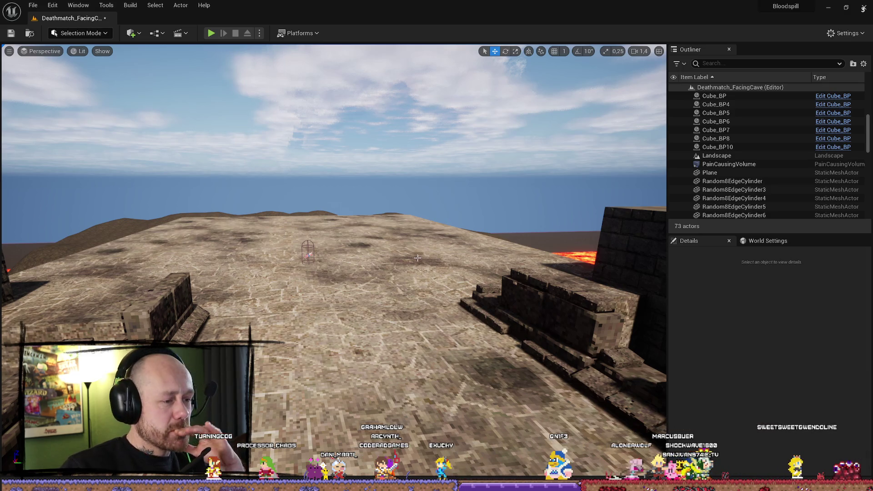
Bring the camera down toward the fence over the stone platform, with the fence assets listed.
{"action": "left_click_drag", "start_coordinate": [399, 255], "coordinate": [399, 254]}
{"action": "key", "text": "ctrl+space"}
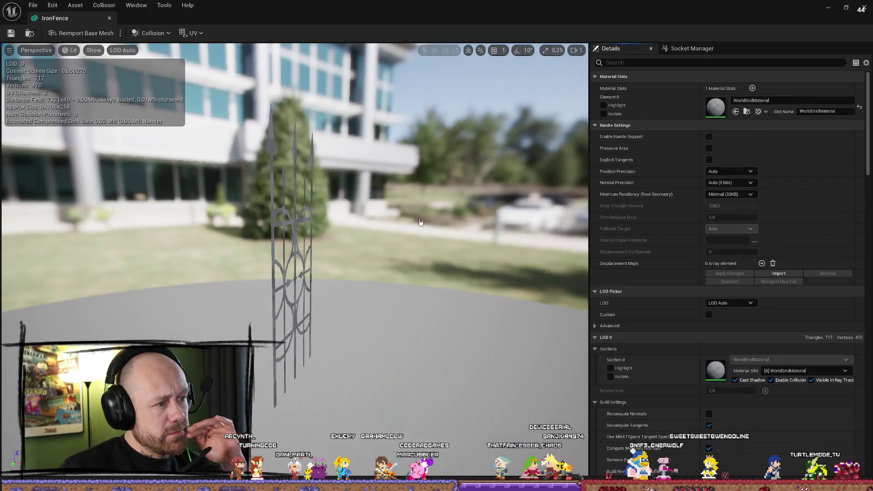
{"action": "left_click_drag", "start_coordinate": [446, 208], "coordinate": [446, 209]}
{"action": "key", "text": "ctrl+space"}
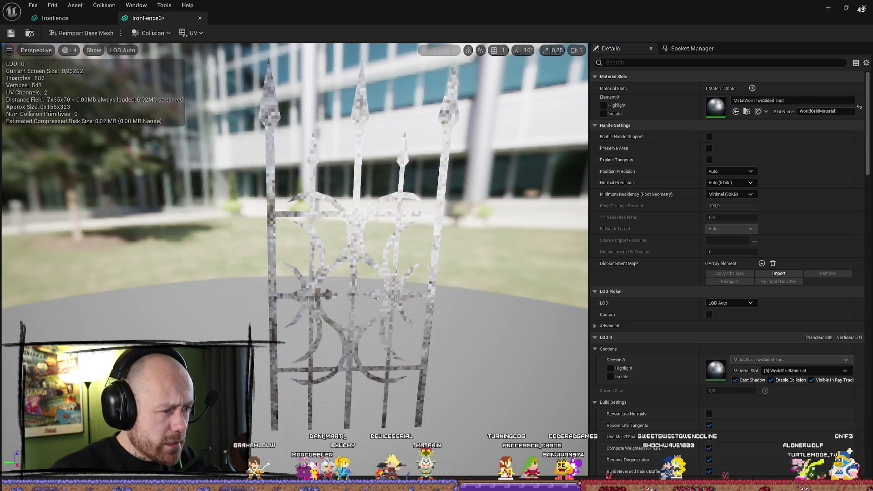
{"action": "scroll", "coordinate": [295, 182], "scroll_direction": "up", "scroll_amount": 3}
{"action": "key", "text": "ctrl+space"}
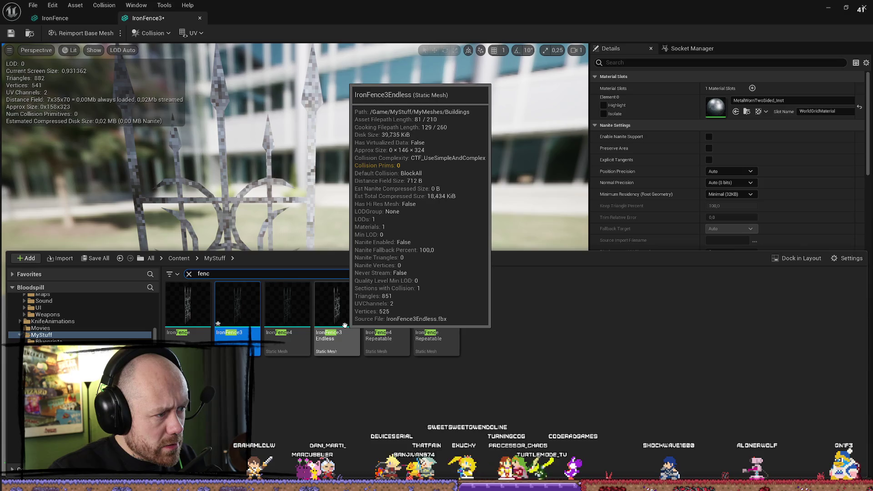
Open the IronFence4, IronFence3Endless and IronFence3 meshes for editing.
{"action": "left_click", "coordinate": [280, 309]}
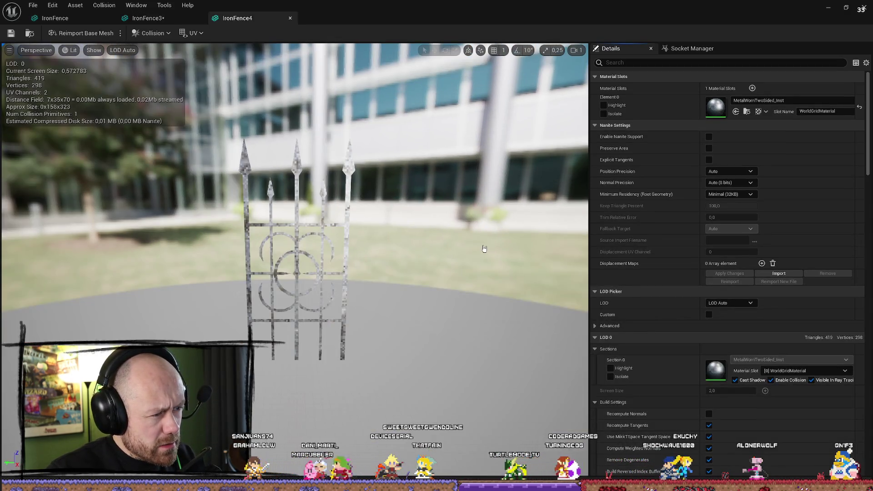
{"action": "key", "text": "ctrl+space"}
{"action": "left_click", "coordinate": [341, 324]}
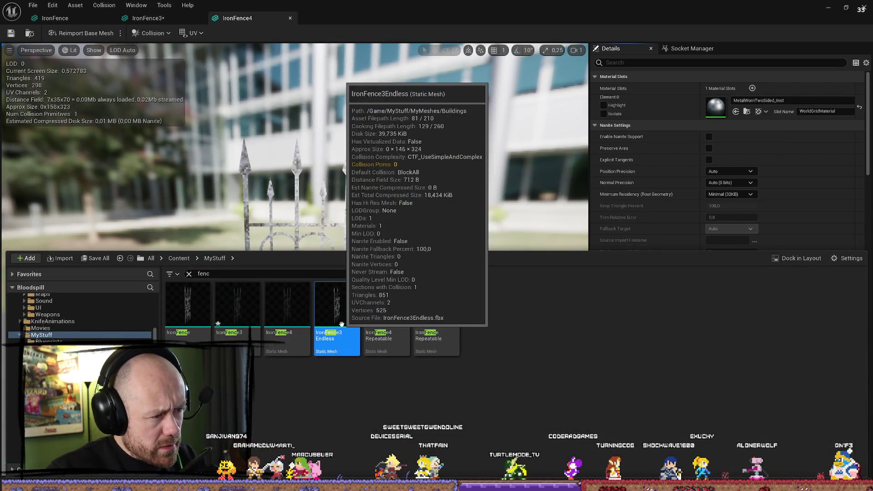
{"action": "double_click", "coordinate": [362, 303]}
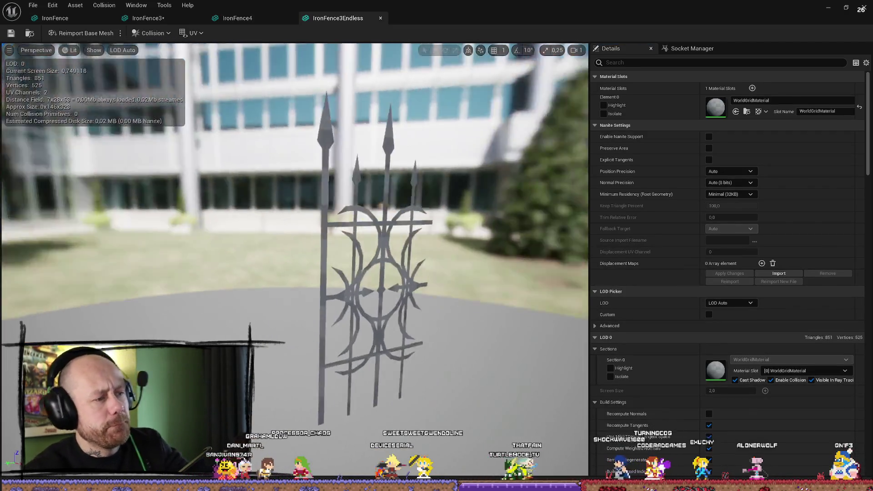
{"action": "key", "text": "ctrl+space"}
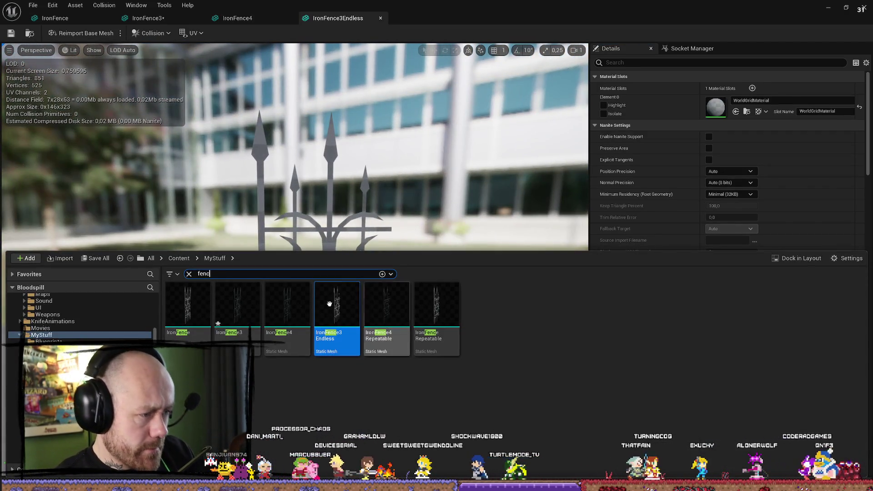
{"action": "left_click", "coordinate": [244, 313]}
{"action": "key", "text": "ctrl+space"}
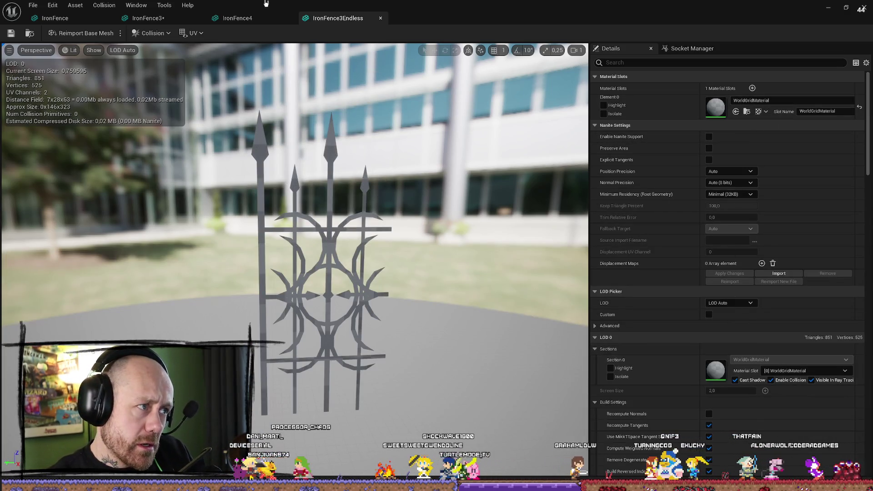
Give IronFence3Endless the MetalWornTwoSided material and save it.
{"action": "left_click", "coordinate": [246, 19]}
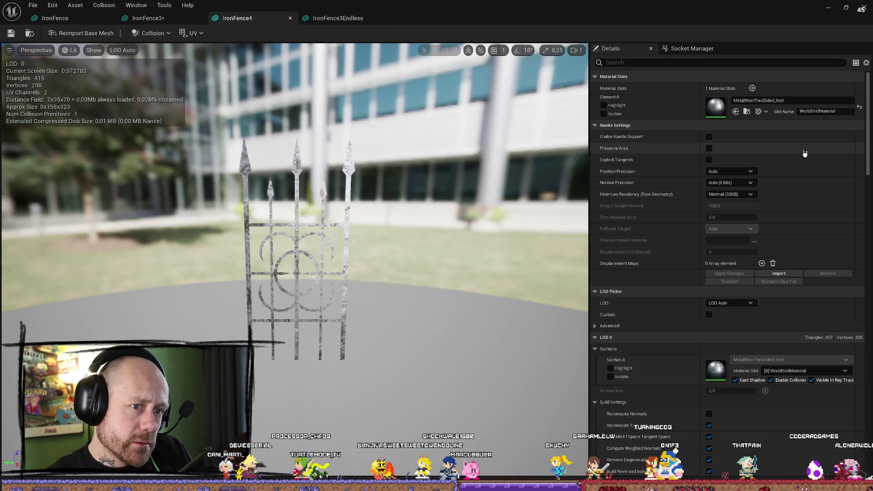
{"action": "left_click", "coordinate": [339, 19]}
{"action": "left_click", "coordinate": [791, 101]}
{"action": "type", "text": "metalworn"}
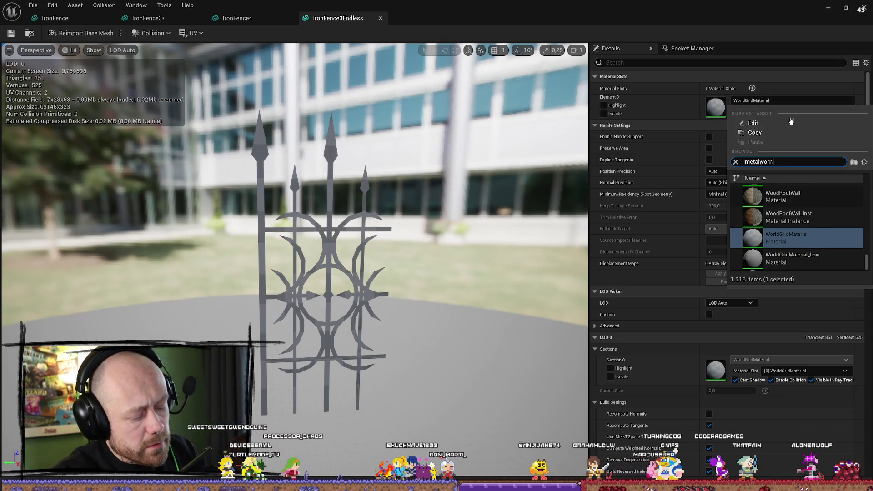
{"action": "type", "text": "tw"}
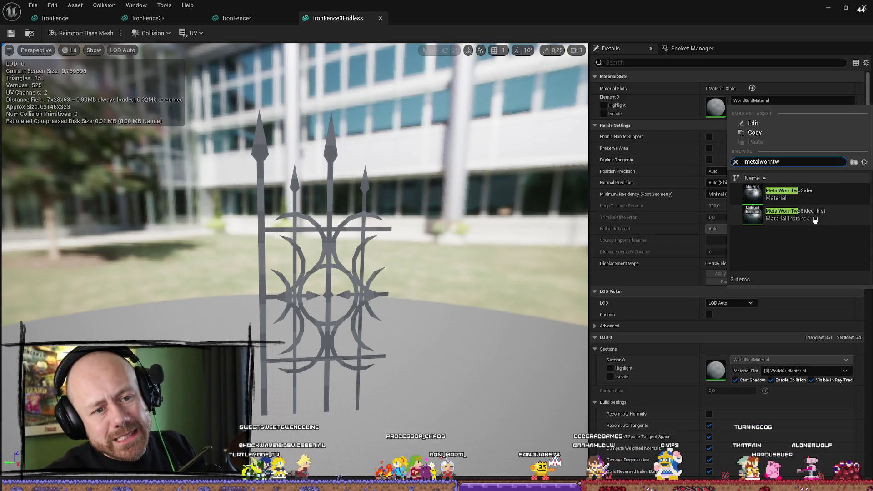
{"action": "left_click", "coordinate": [815, 220]}
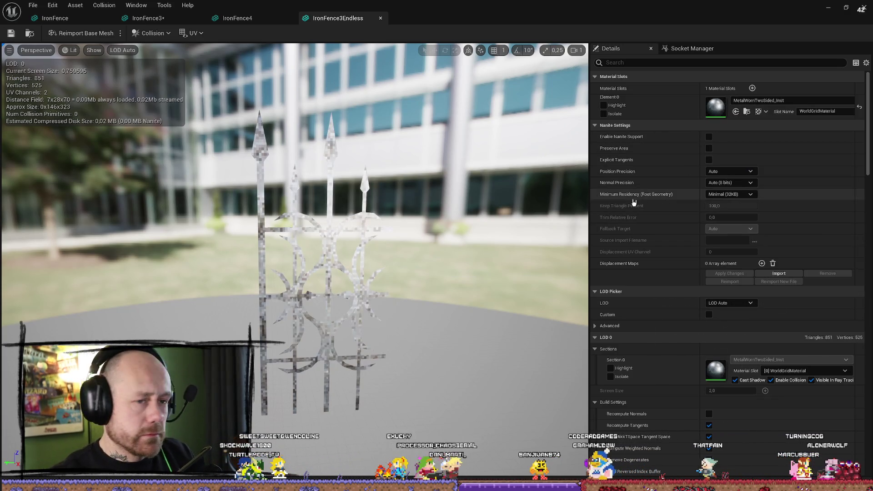
{"action": "left_click", "coordinate": [792, 100]}
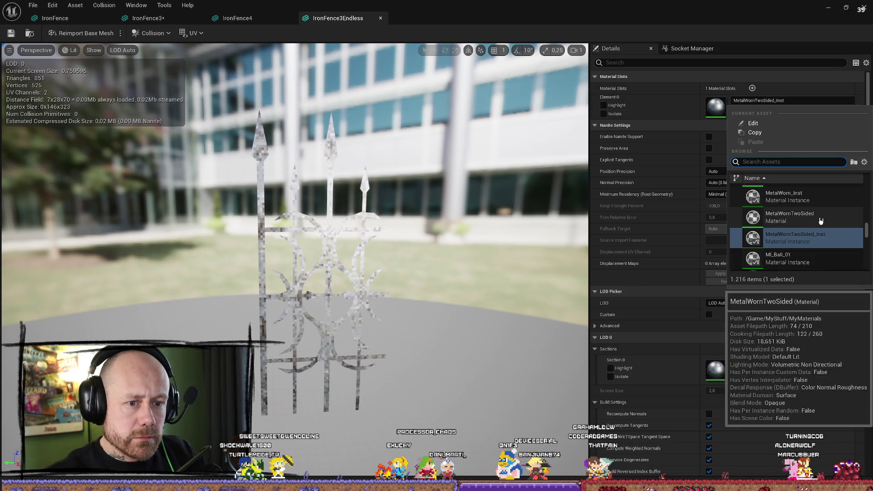
{"action": "left_click", "coordinate": [809, 227]}
{"action": "left_click", "coordinate": [12, 36]}
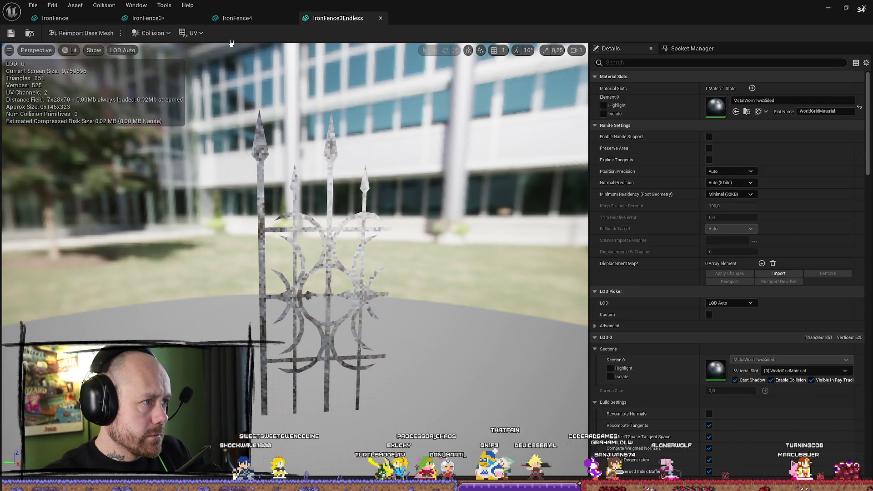
Give IronFence3 the MetalWornTwoSided material, save it, and reframe the preview.
{"action": "left_click", "coordinate": [148, 18]}
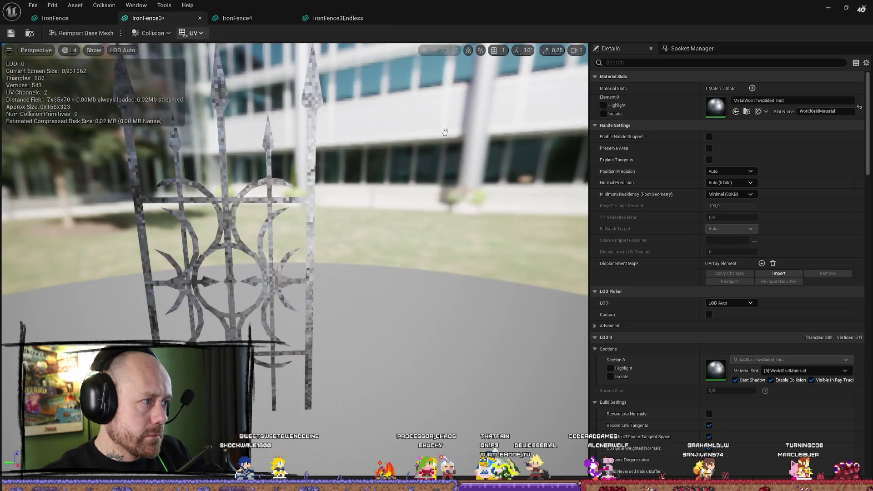
{"action": "left_click", "coordinate": [764, 102]}
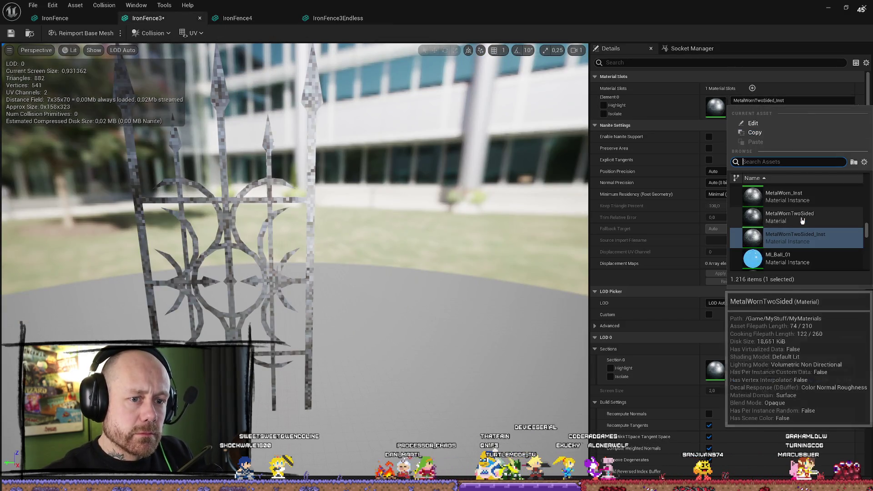
{"action": "left_click", "coordinate": [801, 217]}
{"action": "left_click", "coordinate": [10, 33]}
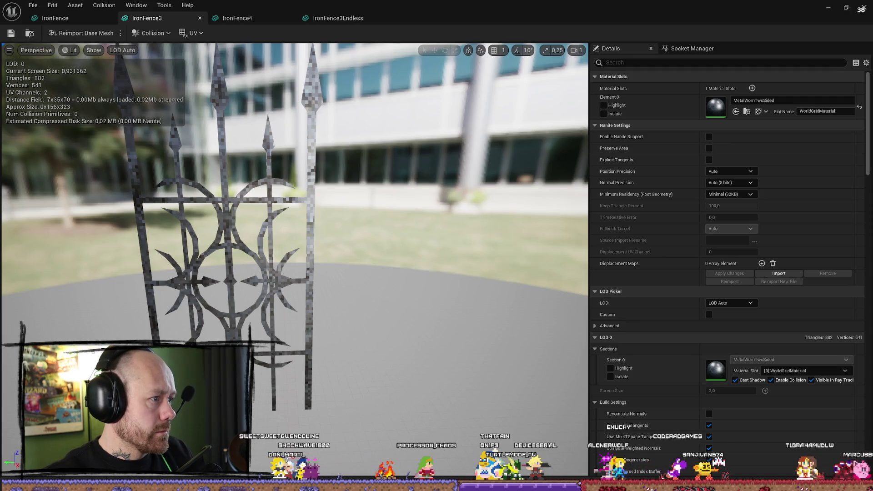
{"action": "left_click_drag", "start_coordinate": [291, 228], "coordinate": [291, 259]}
{"action": "left_click_drag", "start_coordinate": [508, 73], "coordinate": [483, 75]}
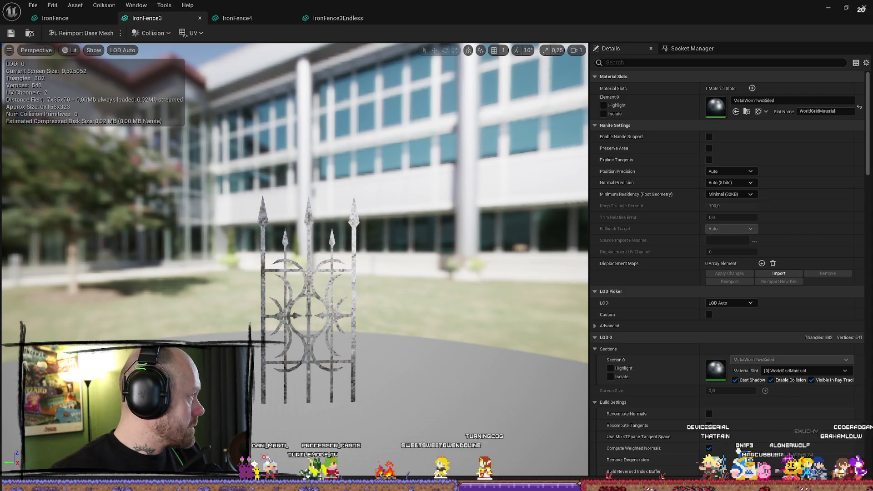
{"action": "key", "text": "alt+Tab"}
Search DuckDuckGo for 'castle gate' in a new tab and show the image results.
{"action": "left_click", "coordinate": [388, 72]}
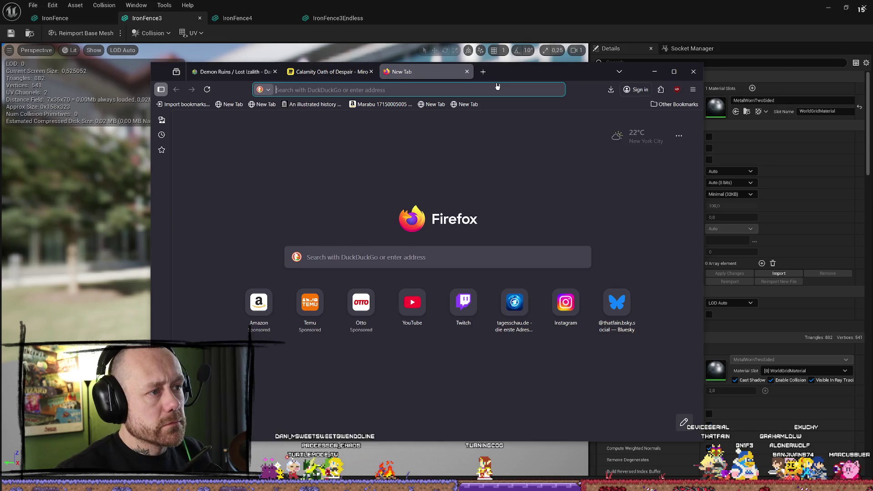
{"action": "type", "text": "castlo"}
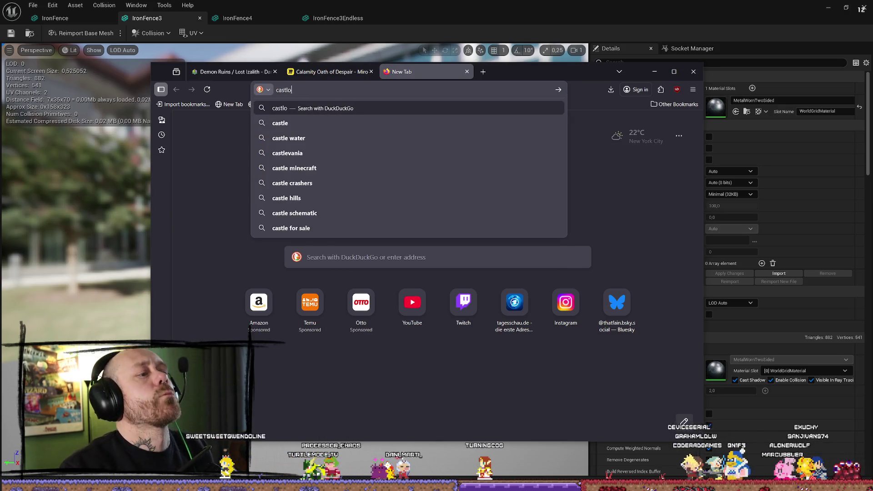
{"action": "key", "text": "BackSpace"}
{"action": "key", "text": "BackSpace"}
{"action": "key", "text": "BackSpace"}
{"action": "key", "text": "BackSpace"}
{"action": "type", "text": "le"}
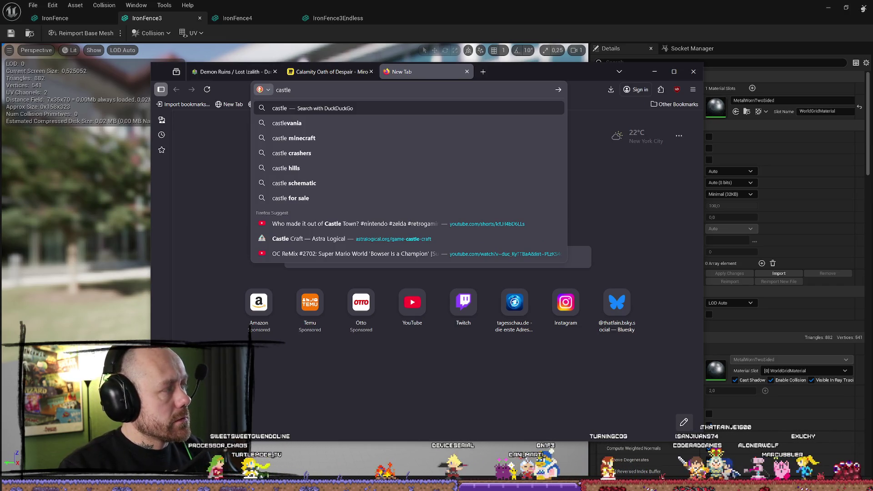
{"action": "type", "text": " gate"}
{"action": "key", "text": "Return"}
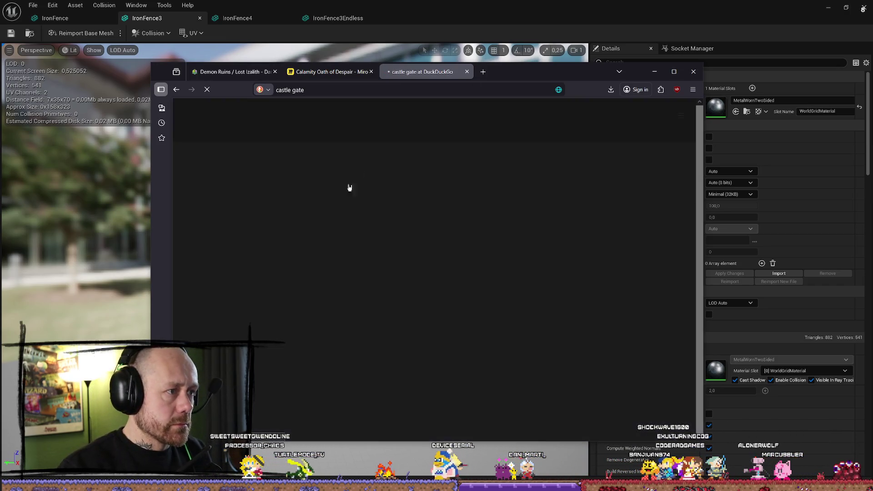
{"action": "left_click", "coordinate": [250, 137]}
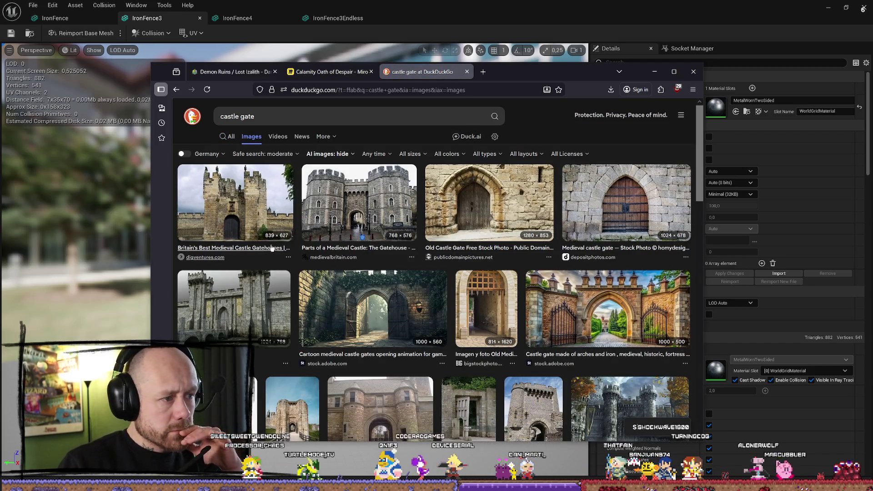
Open the Medieval Britain gatehouse article from the image and bring up the photo's context menu.
{"action": "left_click", "coordinate": [359, 205]}
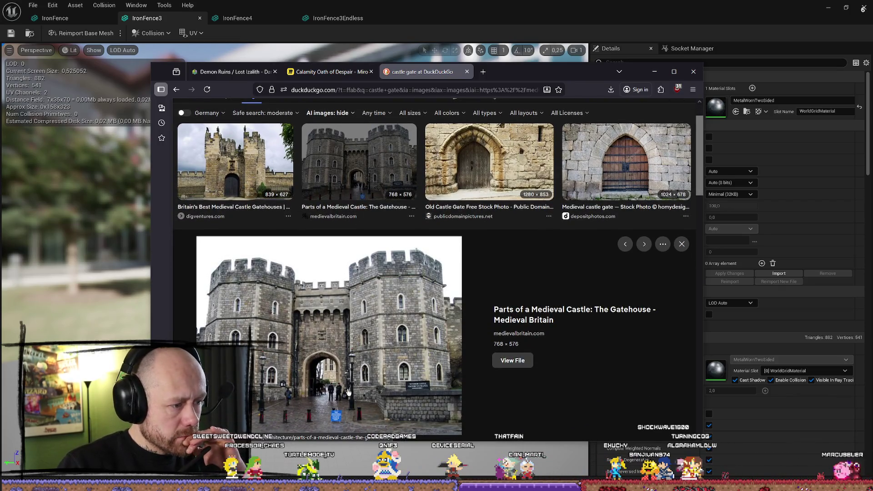
{"action": "left_click", "coordinate": [371, 306]}
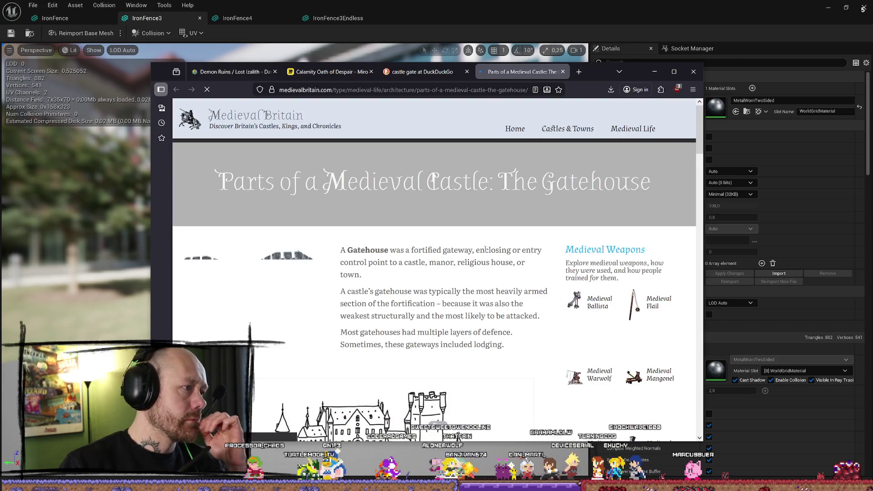
{"action": "scroll", "coordinate": [487, 239], "scroll_direction": "down", "scroll_amount": 3}
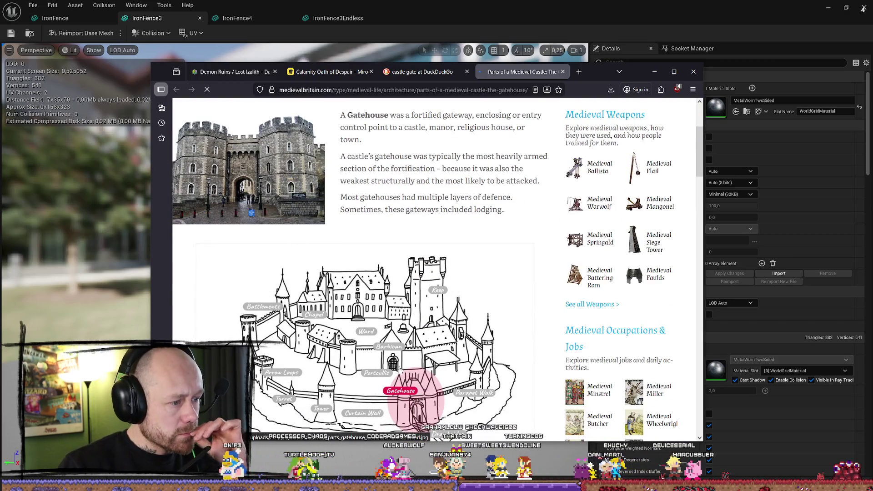
{"action": "scroll", "coordinate": [390, 353], "scroll_direction": "down", "scroll_amount": 1}
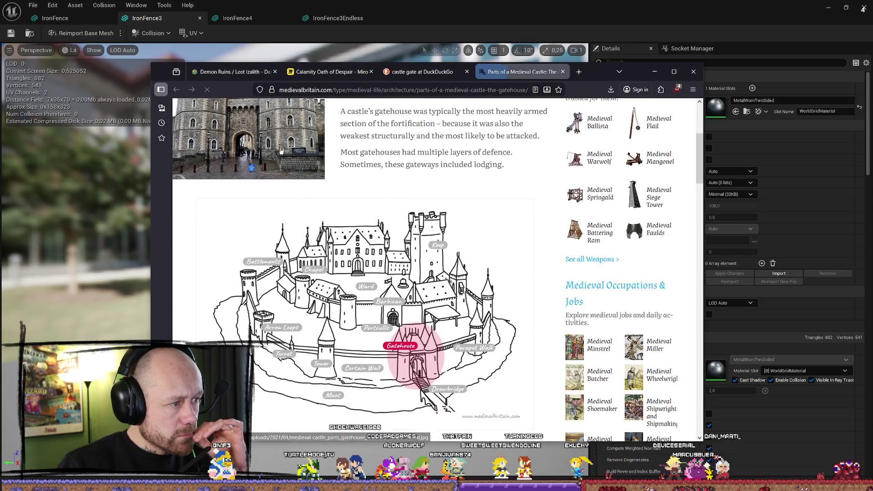
{"action": "scroll", "coordinate": [248, 138], "scroll_direction": "up", "scroll_amount": 2}
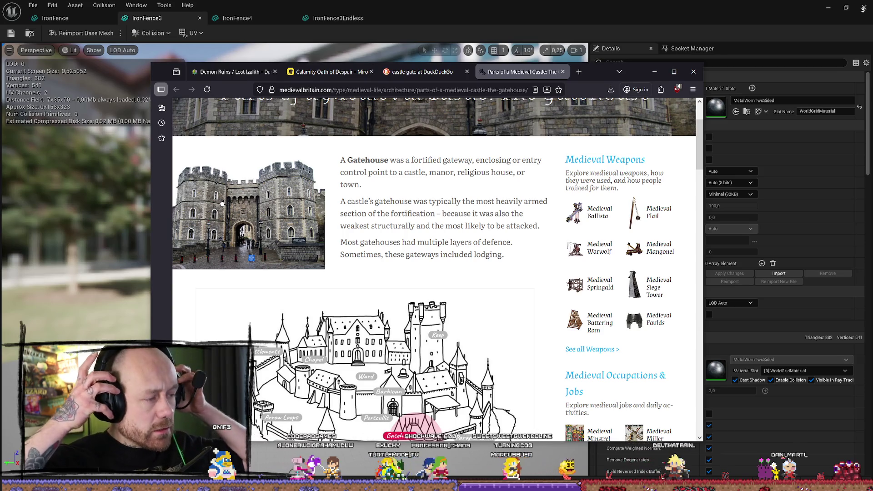
{"action": "right_click", "coordinate": [242, 183]}
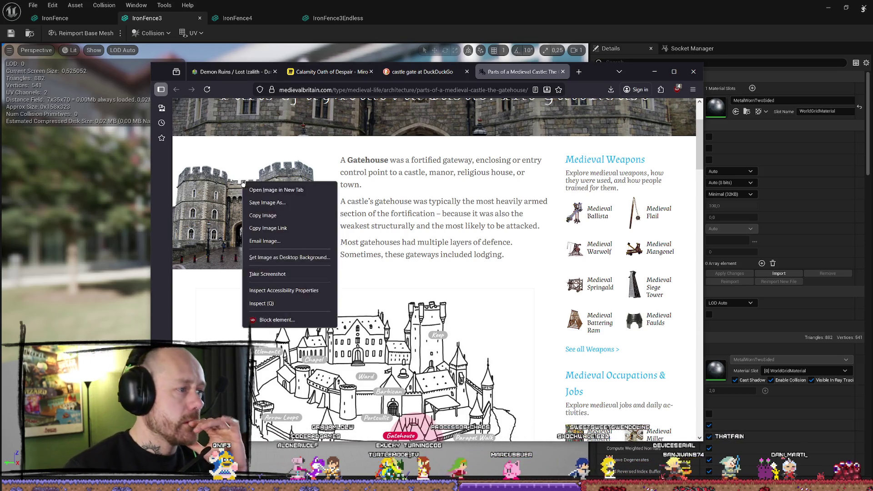
{"action": "left_click", "coordinate": [267, 202]}
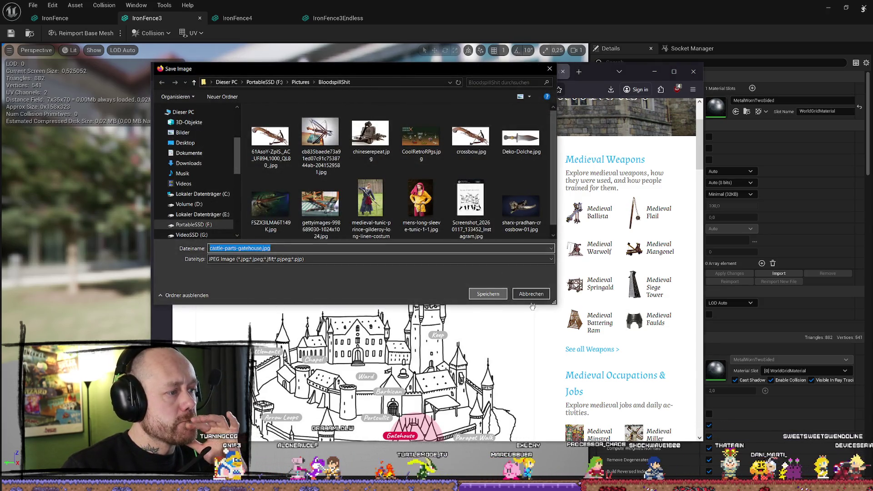
{"action": "left_click", "coordinate": [520, 295]}
{"action": "scroll", "coordinate": [449, 227], "scroll_direction": "down", "scroll_amount": 15}
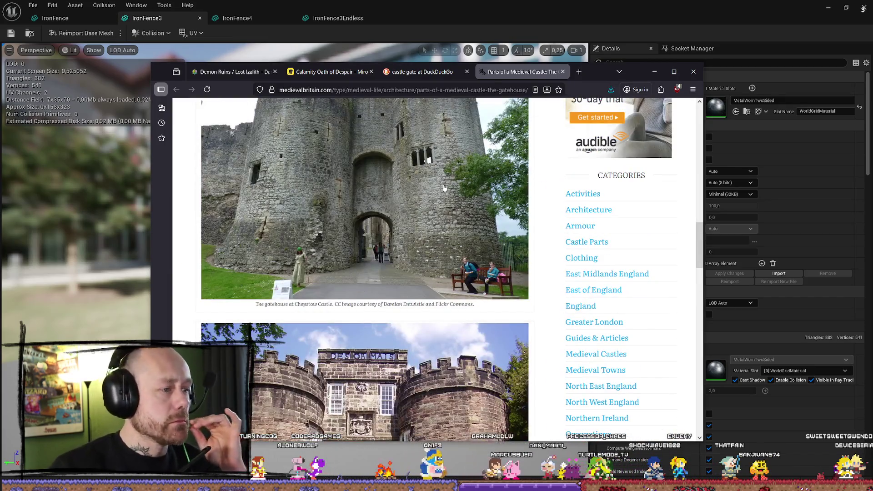
{"action": "scroll", "coordinate": [444, 187], "scroll_direction": "up", "scroll_amount": 5}
{"action": "scroll", "coordinate": [444, 191], "scroll_direction": "down", "scroll_amount": 12}
{"action": "scroll", "coordinate": [443, 194], "scroll_direction": "down", "scroll_amount": 12}
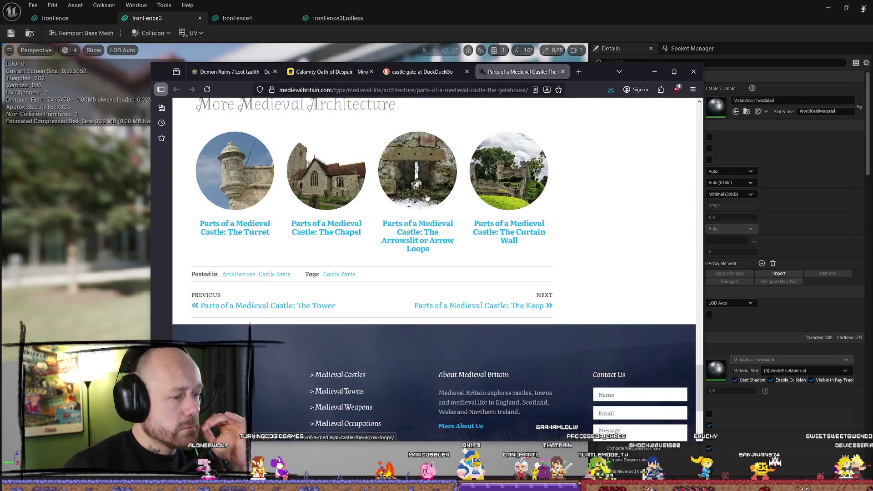
{"action": "scroll", "coordinate": [427, 198], "scroll_direction": "down", "scroll_amount": 2}
{"action": "scroll", "coordinate": [415, 197], "scroll_direction": "up", "scroll_amount": 1}
{"action": "scroll", "coordinate": [423, 182], "scroll_direction": "down", "scroll_amount": 3}
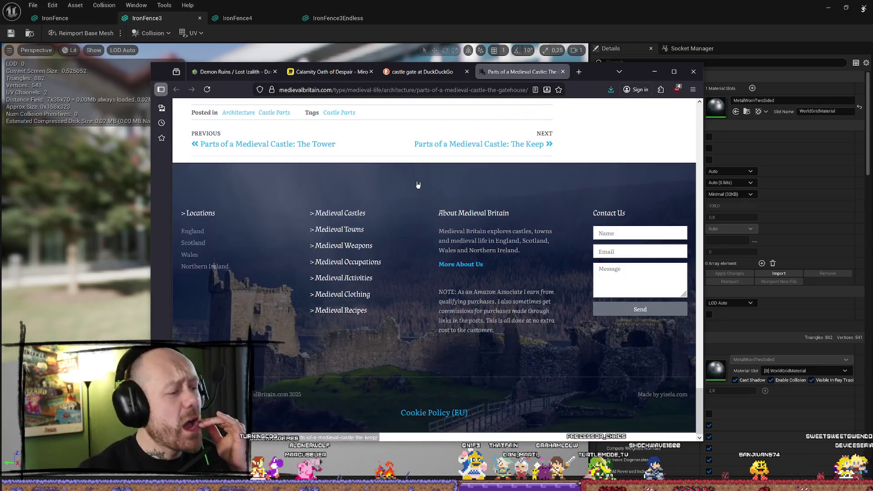
{"action": "left_click", "coordinate": [654, 72]}
{"action": "left_click", "coordinate": [828, 10]}
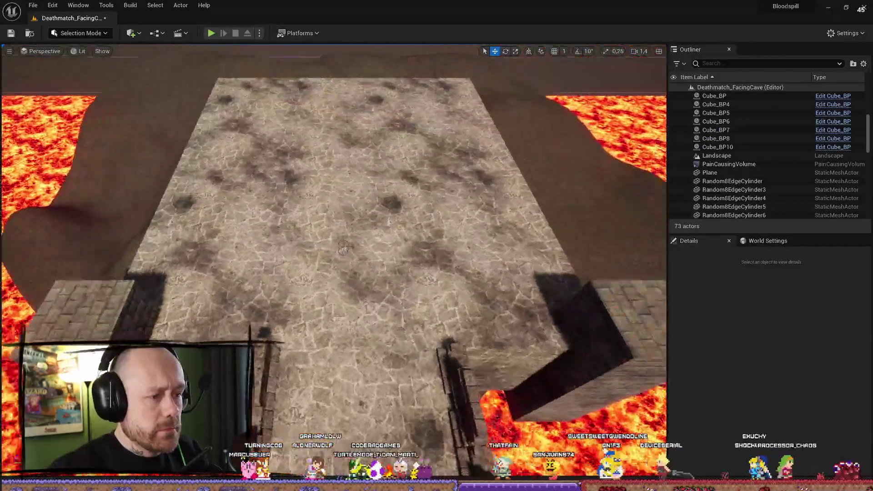
{"action": "key", "text": "ctrl+space"}
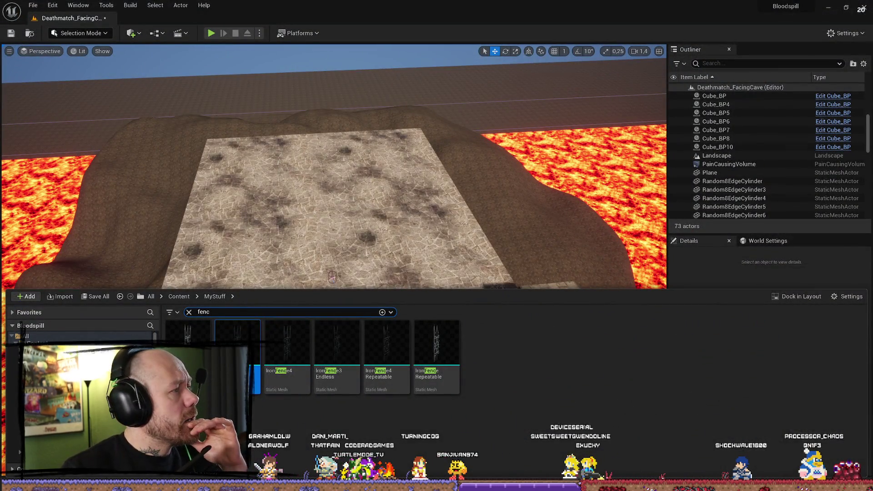
{"action": "key", "text": "alt+Tab"}
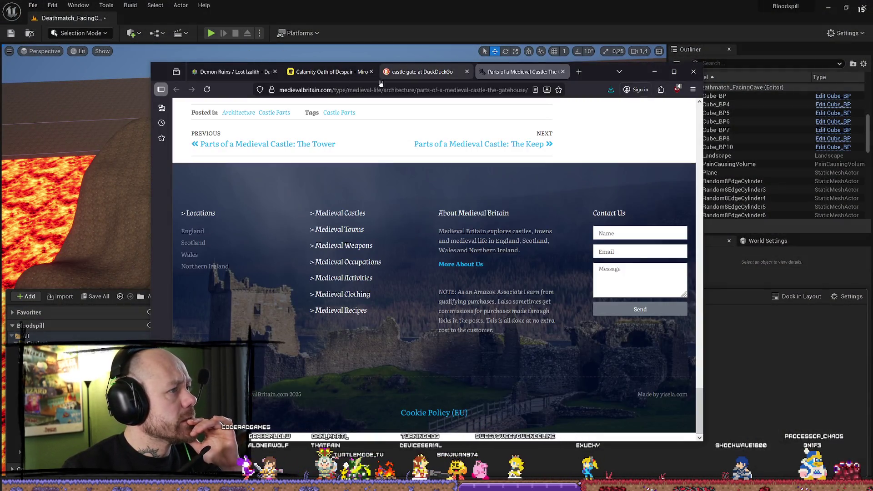
Drop the castle gatehouse photo onto the Calamity Oath of Despair board, then minimize the browser.
{"action": "left_click", "coordinate": [337, 72]}
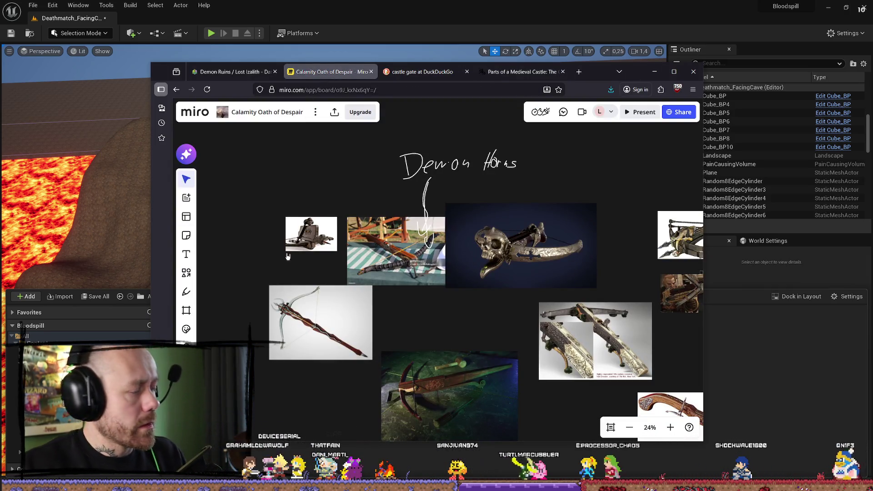
{"action": "scroll", "coordinate": [294, 236], "scroll_direction": "down", "scroll_amount": 5}
{"action": "mouse_move", "coordinate": [421, 222]}
{"action": "left_mouse_down"}
{"action": "mouse_move", "coordinate": [398, 246]}
{"action": "mouse_move", "coordinate": [340, 375]}
{"action": "mouse_move", "coordinate": [341, 204]}
{"action": "left_mouse_up"}
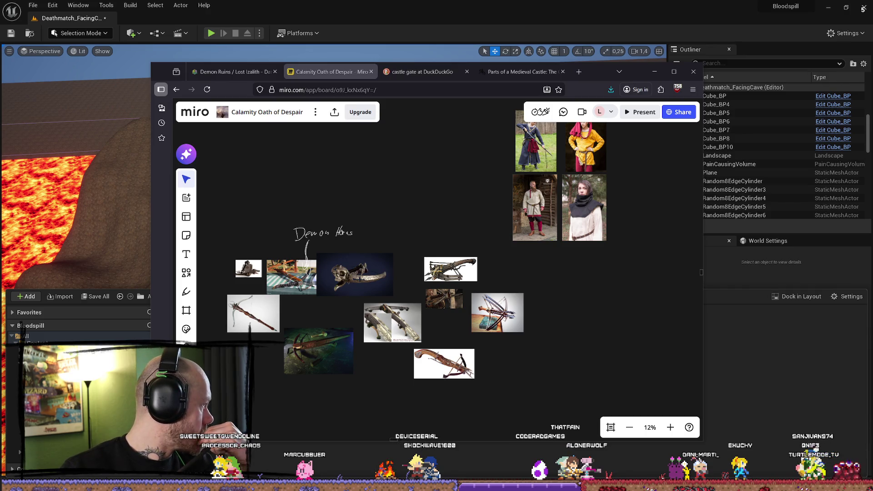
{"action": "left_click_drag", "start_coordinate": [427, 236], "coordinate": [431, 189]}
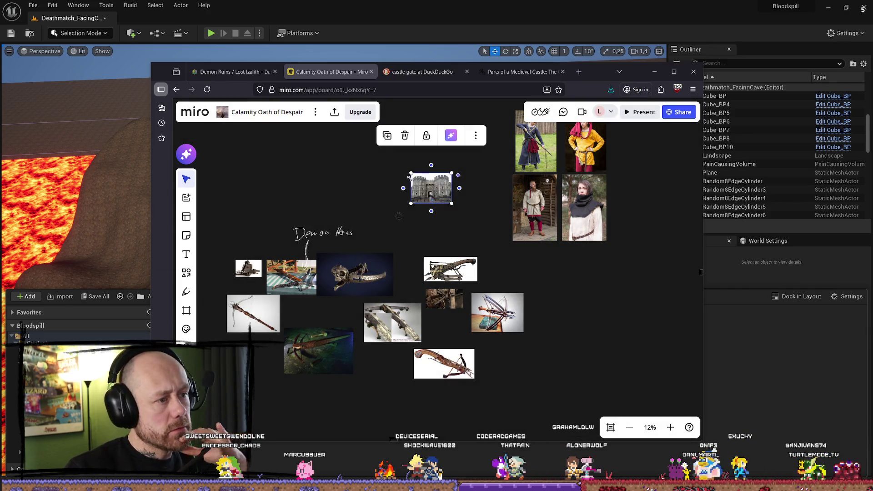
{"action": "mouse_move", "coordinate": [355, 148]}
{"action": "left_mouse_down"}
{"action": "mouse_move", "coordinate": [369, 220]}
{"action": "mouse_move", "coordinate": [365, 210]}
{"action": "left_mouse_up"}
{"action": "left_click", "coordinate": [496, 199]}
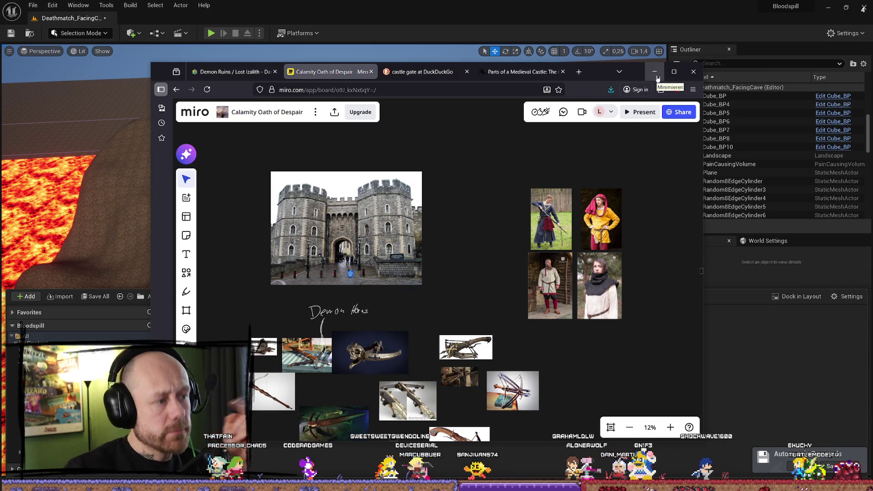
{"action": "left_click", "coordinate": [657, 77]}
{"action": "left_click_drag", "start_coordinate": [397, 177], "coordinate": [402, 174]}
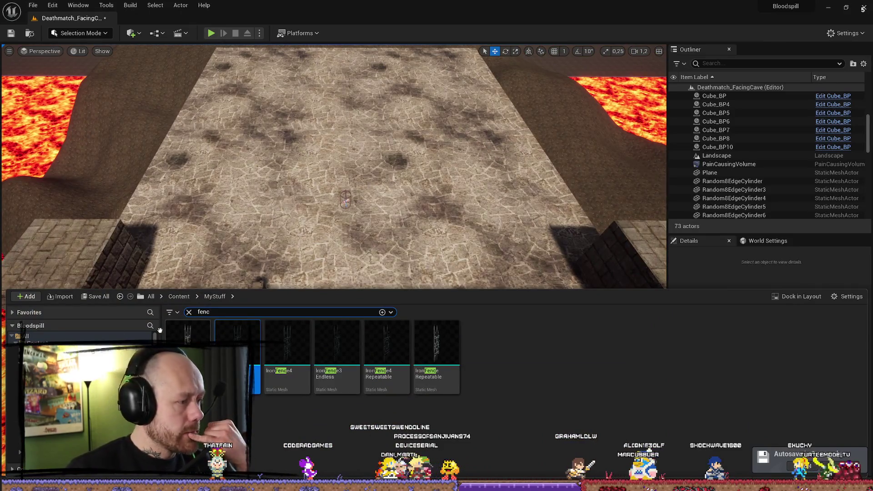
Clear the fence search and open the FantasyBundle Meshes folder.
{"action": "left_click", "coordinate": [189, 312]}
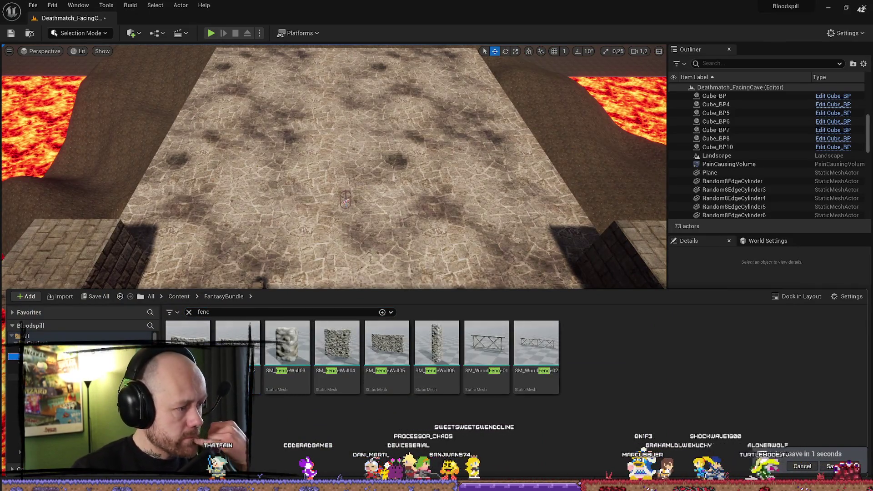
{"action": "left_click", "coordinate": [68, 409]}
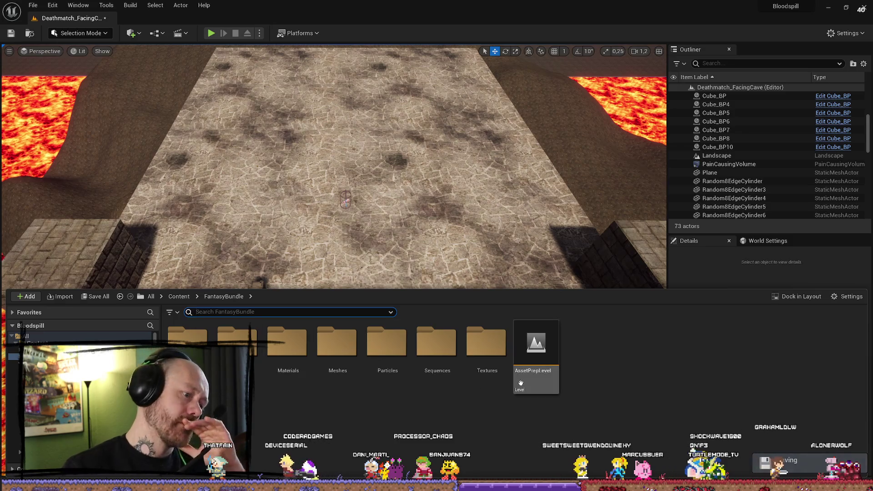
{"action": "double_click", "coordinate": [237, 343]}
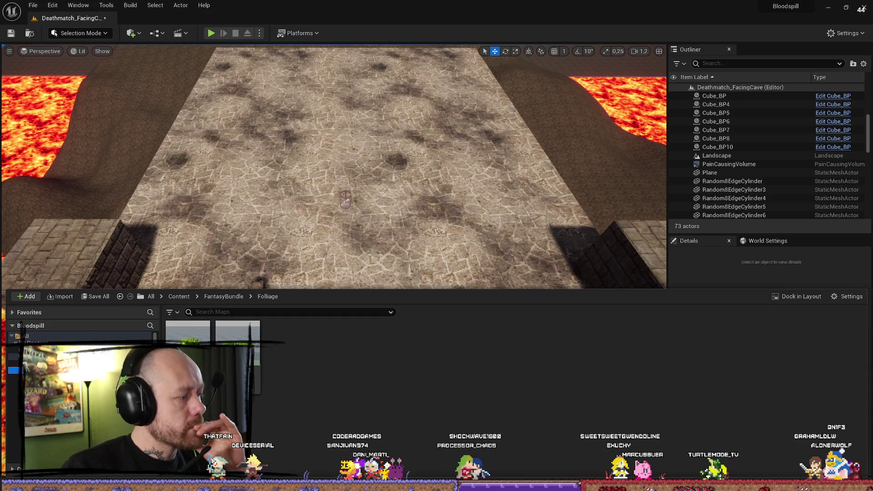
{"action": "double_click", "coordinate": [237, 343]}
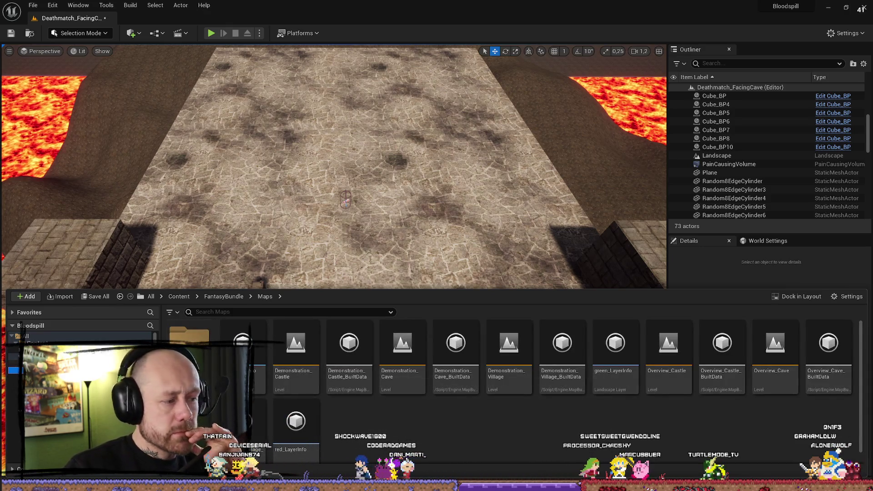
{"action": "left_click", "coordinate": [68, 387]}
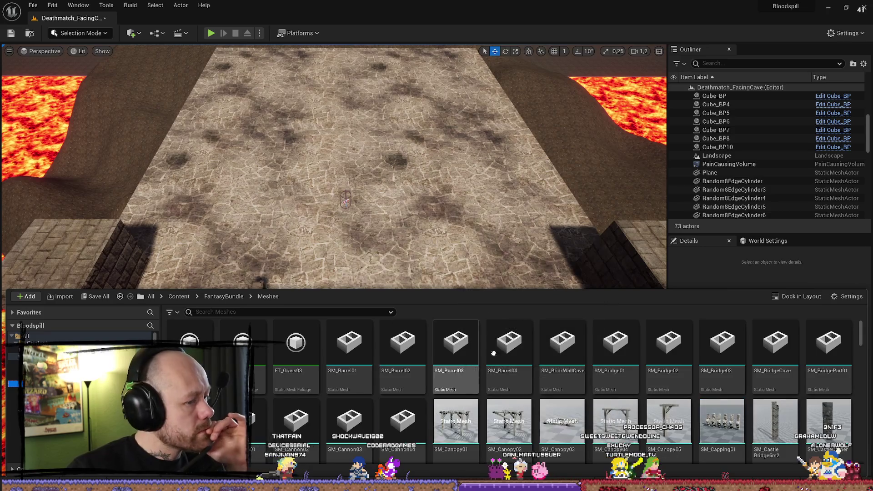
Enlarge the Content Drawer and scroll down to the wall and SM_WallArch meshes.
{"action": "left_click_drag", "start_coordinate": [591, 287], "coordinate": [591, 223]}
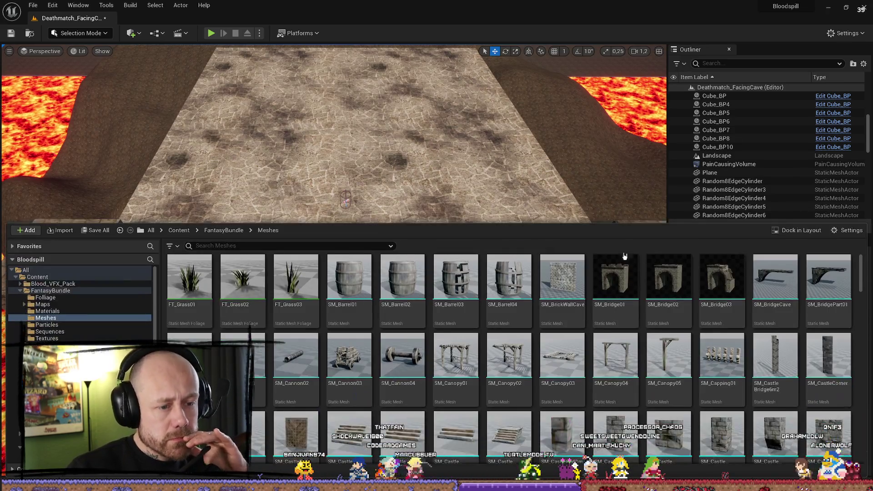
{"action": "scroll", "coordinate": [747, 307], "scroll_direction": "down", "scroll_amount": 4}
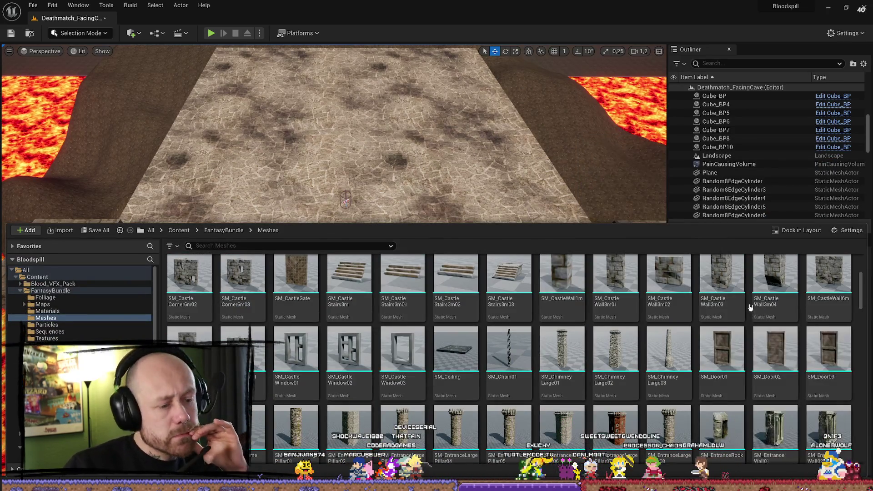
{"action": "scroll", "coordinate": [751, 304], "scroll_direction": "down", "scroll_amount": 1}
{"action": "scroll", "coordinate": [773, 302], "scroll_direction": "down", "scroll_amount": 1}
{"action": "scroll", "coordinate": [767, 304], "scroll_direction": "down", "scroll_amount": 4}
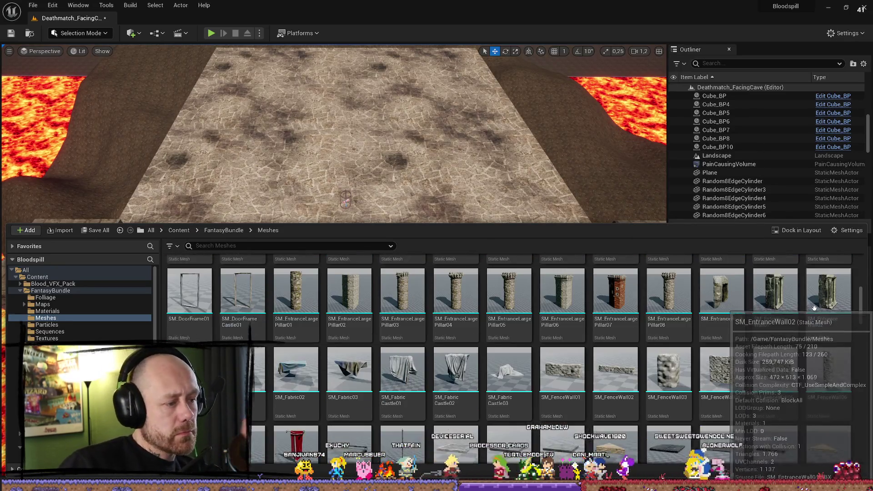
{"action": "scroll", "coordinate": [757, 317], "scroll_direction": "down", "scroll_amount": 8}
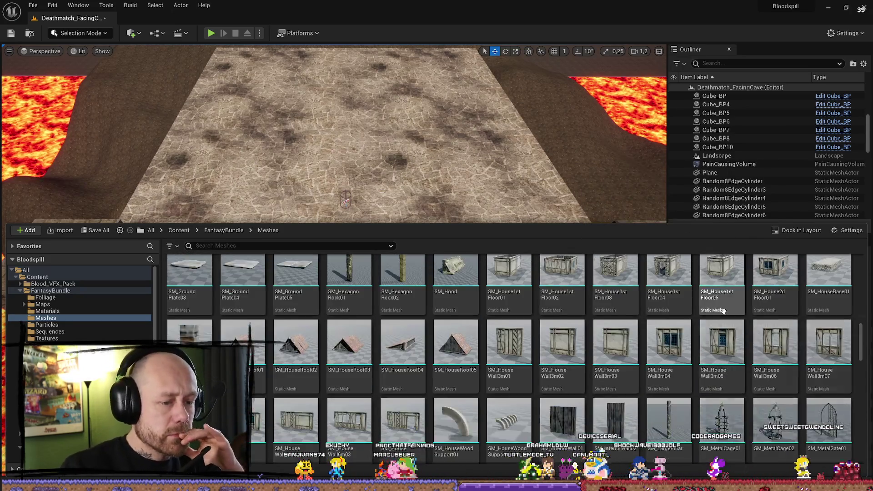
{"action": "scroll", "coordinate": [716, 353], "scroll_direction": "down", "scroll_amount": 5}
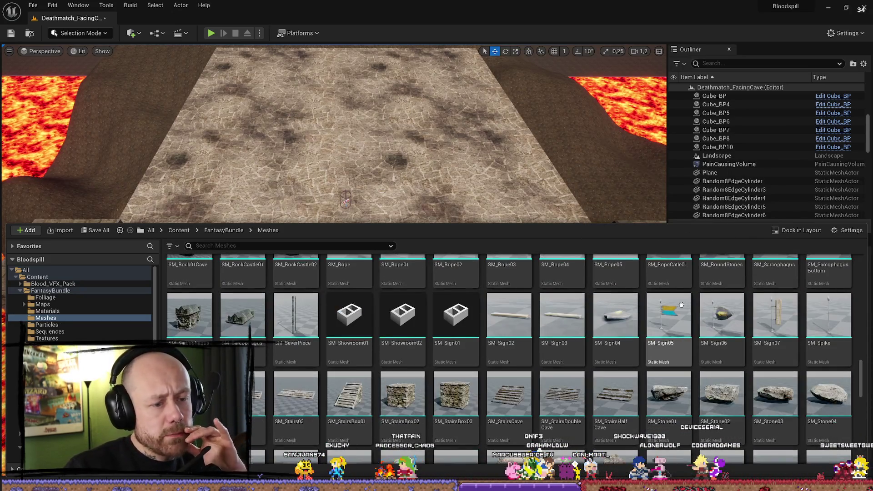
{"action": "scroll", "coordinate": [681, 294], "scroll_direction": "down", "scroll_amount": 6}
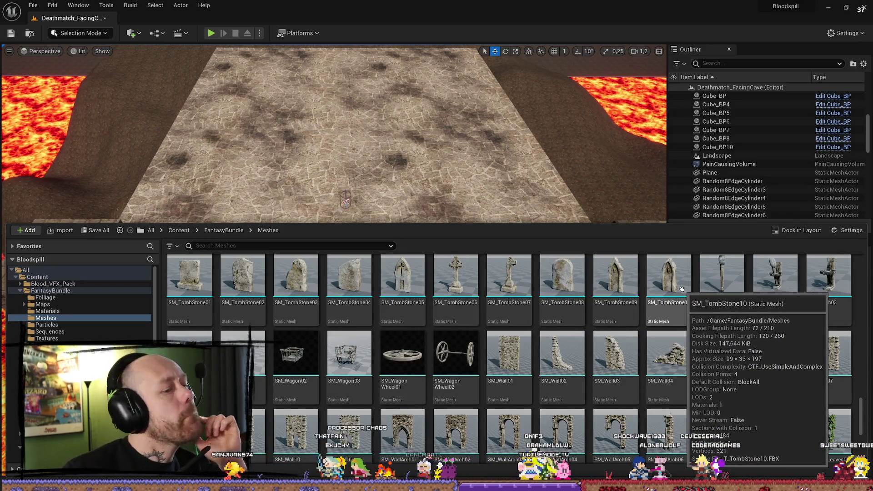
{"action": "scroll", "coordinate": [670, 278], "scroll_direction": "down", "scroll_amount": 2}
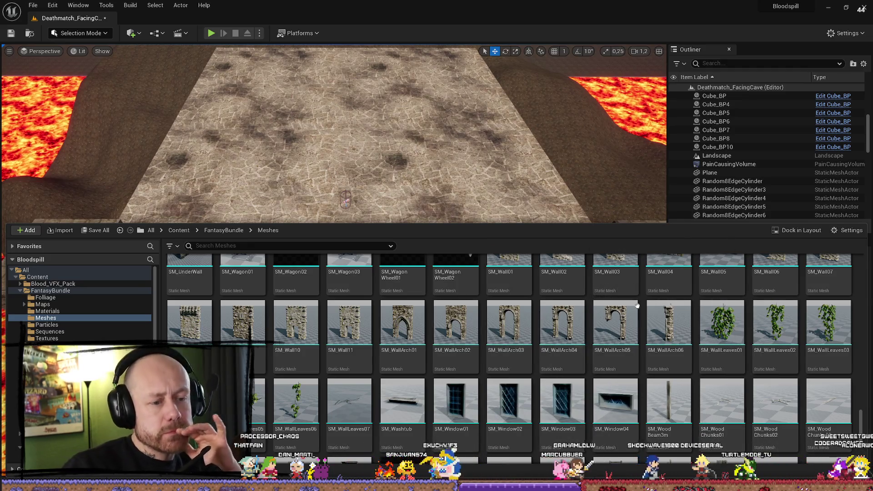
{"action": "scroll", "coordinate": [642, 314], "scroll_direction": "down", "scroll_amount": 2}
{"action": "scroll", "coordinate": [641, 323], "scroll_direction": "up", "scroll_amount": 3}
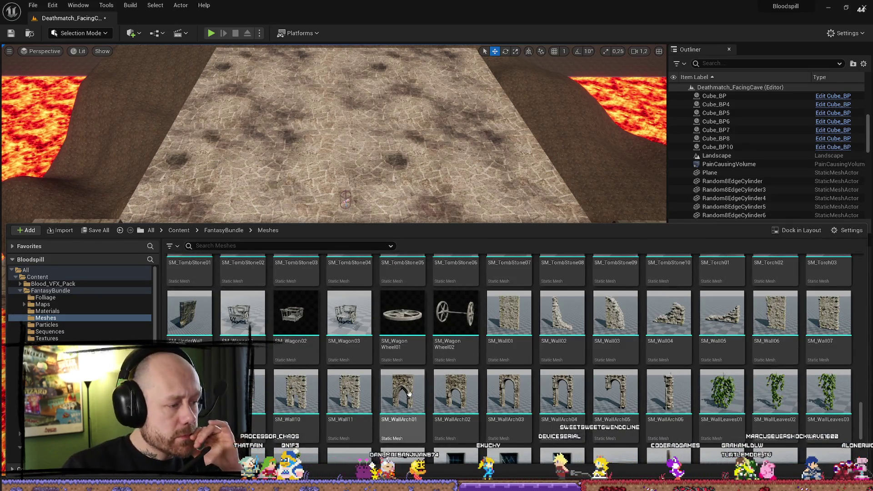
{"action": "left_click_drag", "start_coordinate": [405, 394], "coordinate": [392, 180]}
{"action": "left_click_drag", "start_coordinate": [359, 204], "coordinate": [355, 200]}
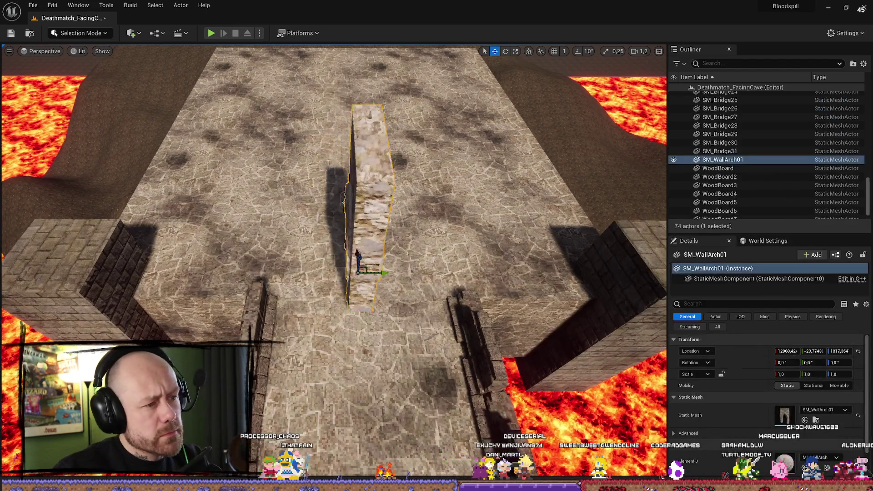
{"action": "key", "text": "e"}
{"action": "left_click_drag", "start_coordinate": [368, 273], "coordinate": [337, 255]}
{"action": "key", "text": "f"}
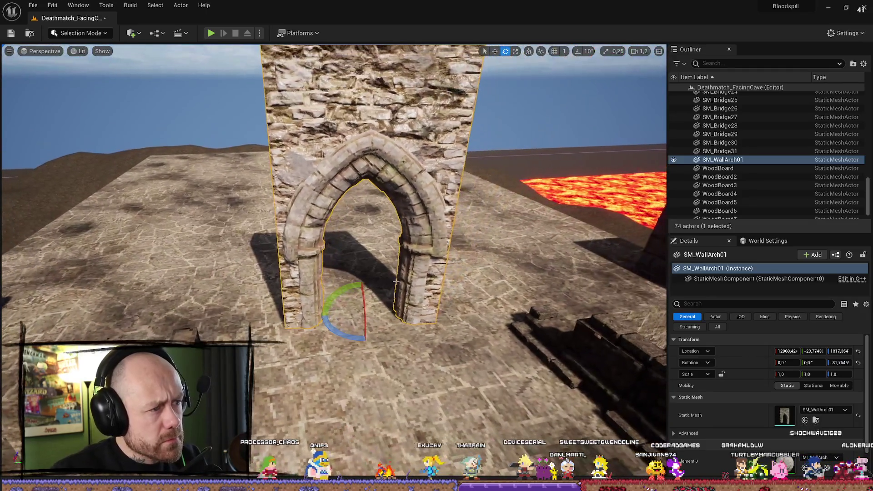
{"action": "left_click_drag", "start_coordinate": [338, 333], "coordinate": [346, 331]}
{"action": "scroll", "coordinate": [363, 318], "scroll_direction": "down", "scroll_amount": 3}
{"action": "key", "text": "Delete"}
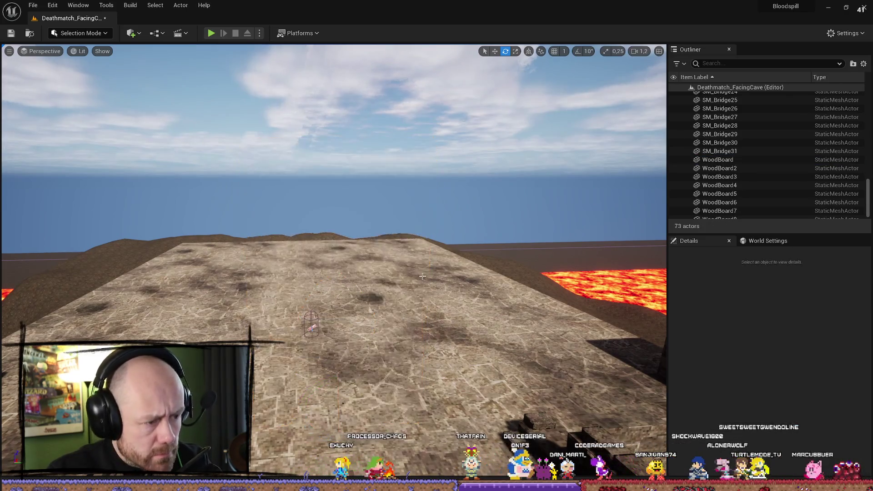
{"action": "key", "text": "ctrl+space"}
{"action": "scroll", "coordinate": [718, 401], "scroll_direction": "down", "scroll_amount": 3}
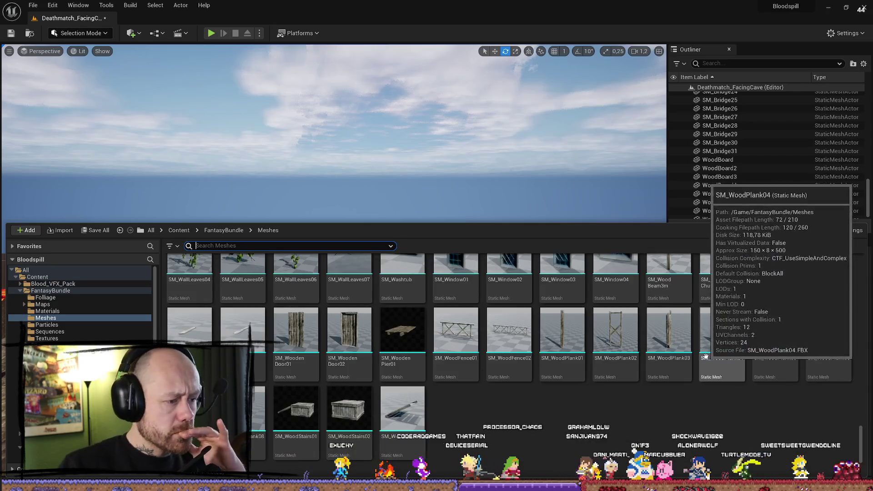
Browse up and down the FantasyBundle meshes, then go to the MyStuff folder.
{"action": "scroll", "coordinate": [709, 351], "scroll_direction": "up", "scroll_amount": 4}
{"action": "mouse_move", "coordinate": [712, 340]}
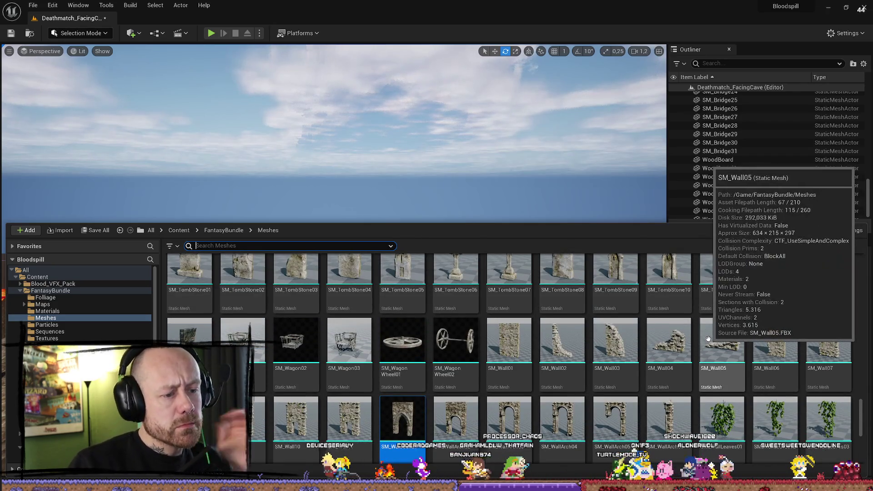
{"action": "scroll", "coordinate": [709, 342], "scroll_direction": "up", "scroll_amount": 5}
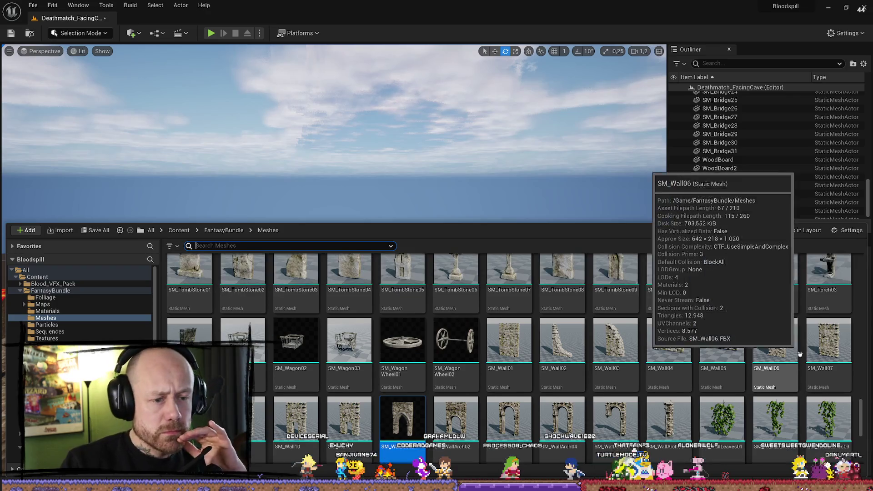
{"action": "scroll", "coordinate": [709, 348], "scroll_direction": "down", "scroll_amount": 5}
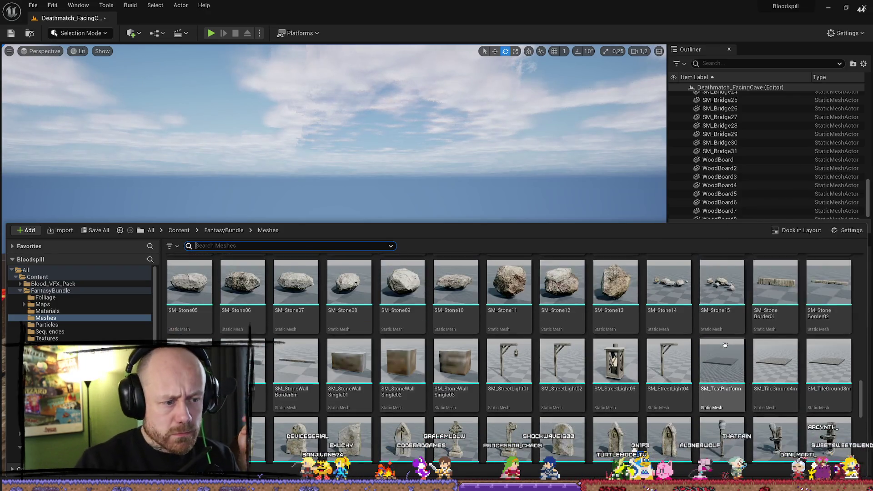
{"action": "scroll", "coordinate": [591, 387], "scroll_direction": "down", "scroll_amount": 5}
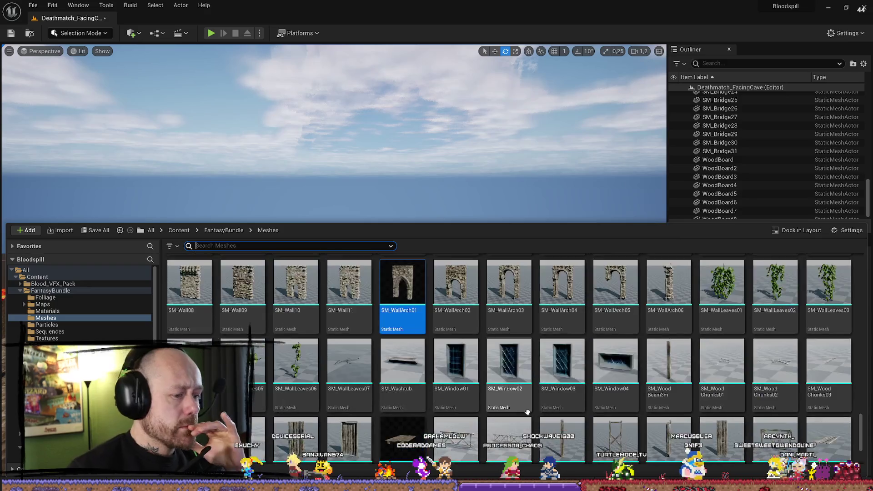
{"action": "scroll", "coordinate": [529, 416], "scroll_direction": "up", "scroll_amount": 4}
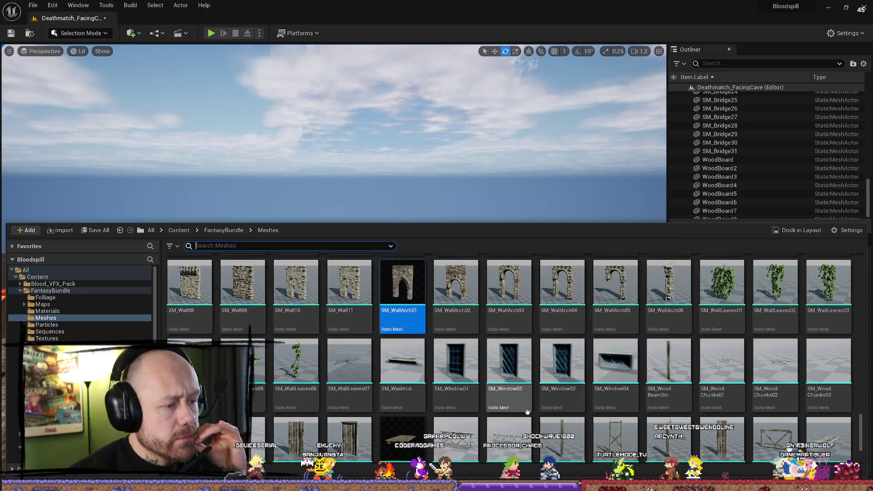
{"action": "scroll", "coordinate": [564, 371], "scroll_direction": "down", "scroll_amount": 5}
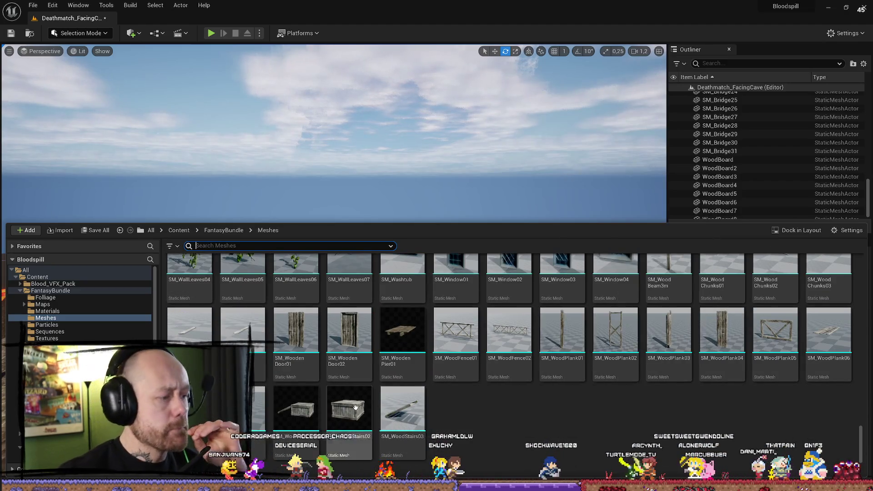
{"action": "scroll", "coordinate": [519, 363], "scroll_direction": "up", "scroll_amount": 5}
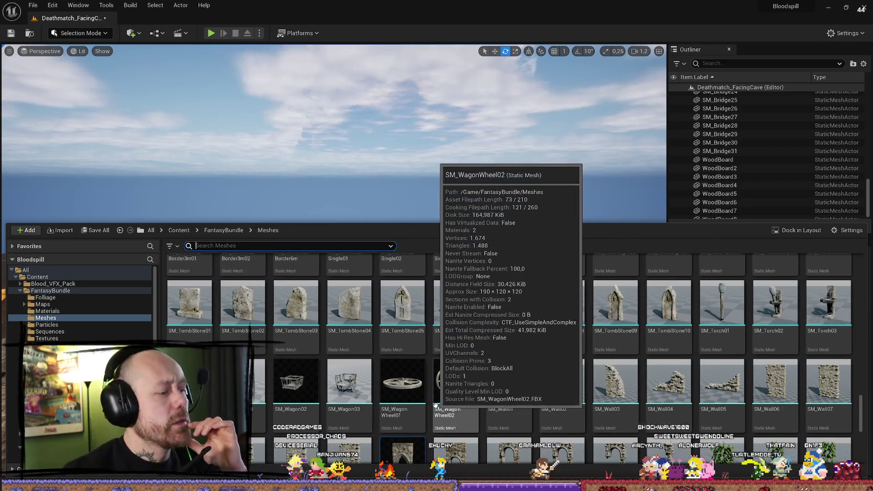
{"action": "scroll", "coordinate": [478, 393], "scroll_direction": "down", "scroll_amount": 1}
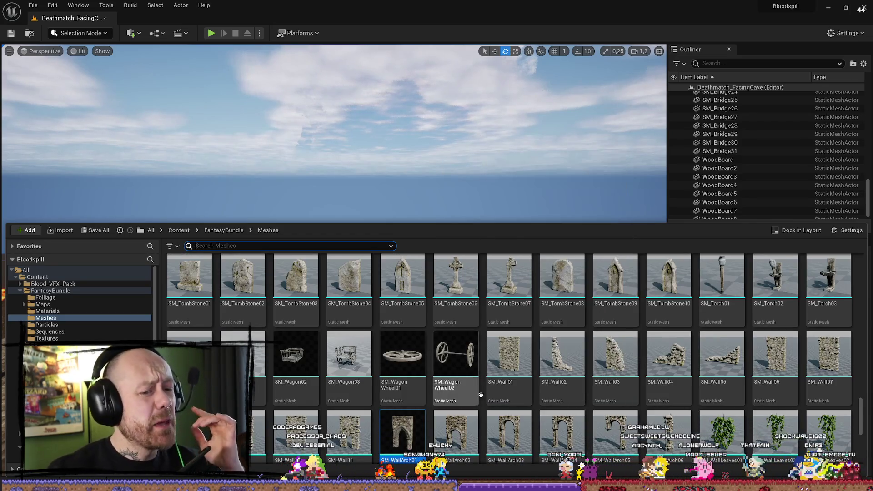
{"action": "scroll", "coordinate": [482, 393], "scroll_direction": "down", "scroll_amount": 5}
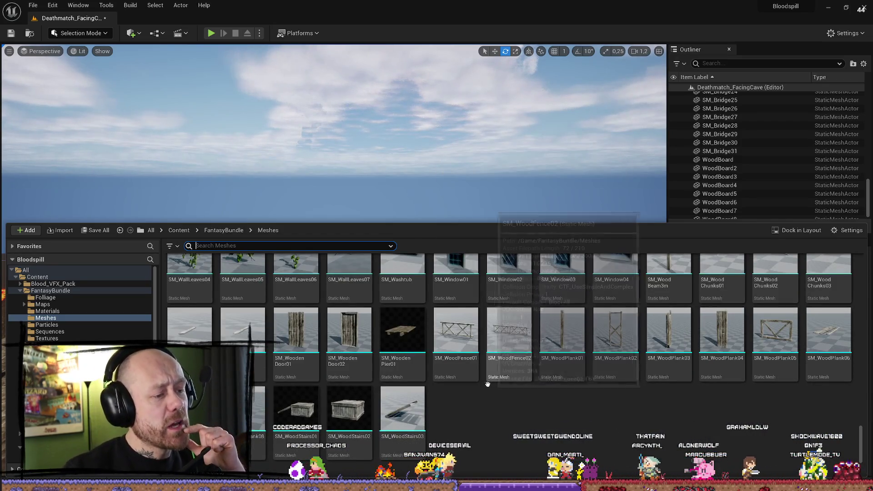
{"action": "scroll", "coordinate": [645, 392], "scroll_direction": "up", "scroll_amount": 3}
{"action": "scroll", "coordinate": [646, 392], "scroll_direction": "down", "scroll_amount": 2}
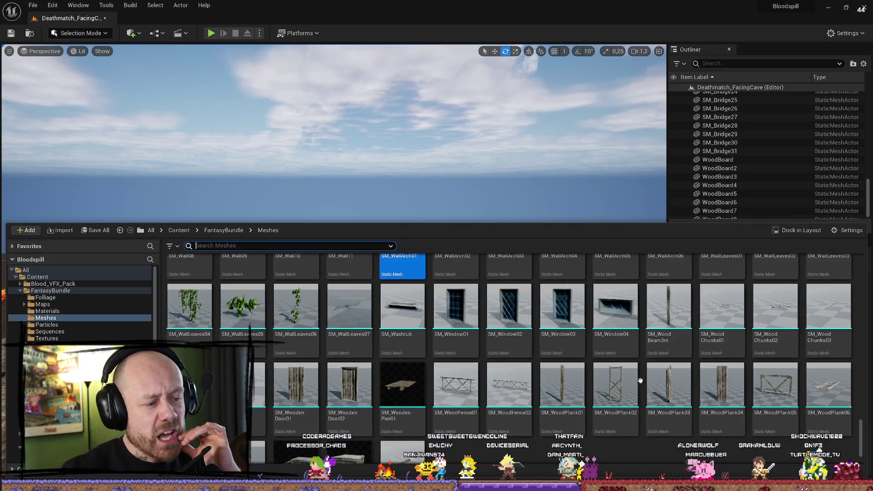
{"action": "scroll", "coordinate": [646, 386], "scroll_direction": "up", "scroll_amount": 6}
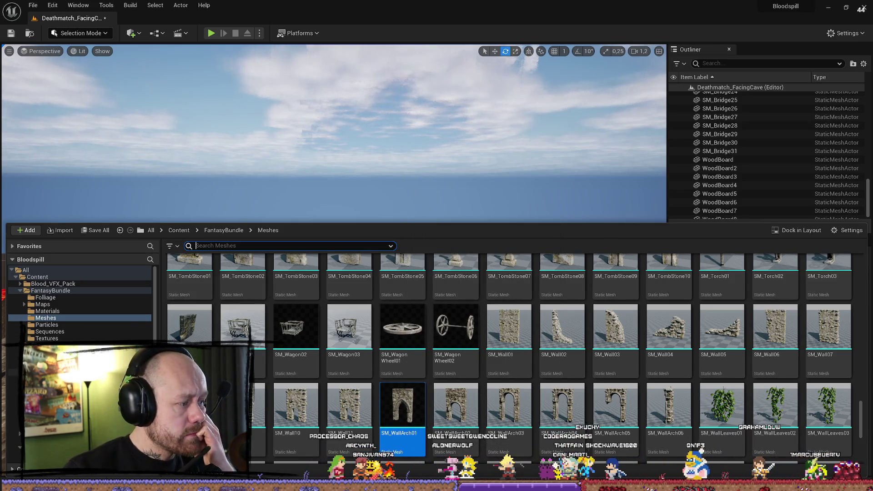
{"action": "scroll", "coordinate": [77, 300], "scroll_direction": "down", "scroll_amount": 3}
{"action": "left_click", "coordinate": [41, 406]}
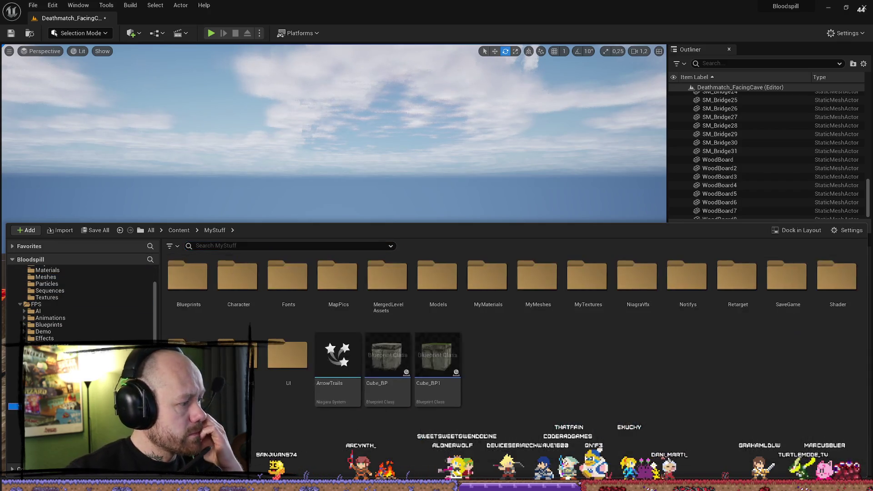
Open MyMeshes > Buildings and scroll through its building meshes.
{"action": "left_click", "coordinate": [526, 287]}
{"action": "double_click", "coordinate": [526, 287]}
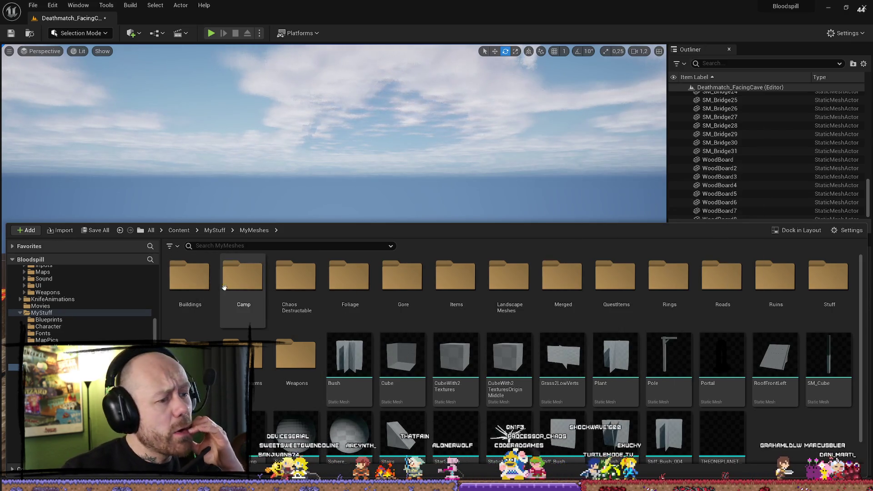
{"action": "double_click", "coordinate": [201, 285]}
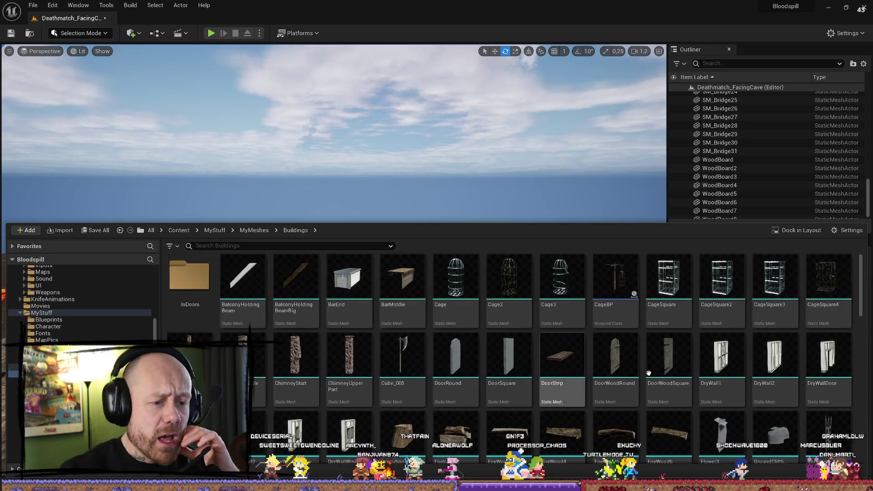
{"action": "scroll", "coordinate": [804, 387], "scroll_direction": "down", "scroll_amount": 10}
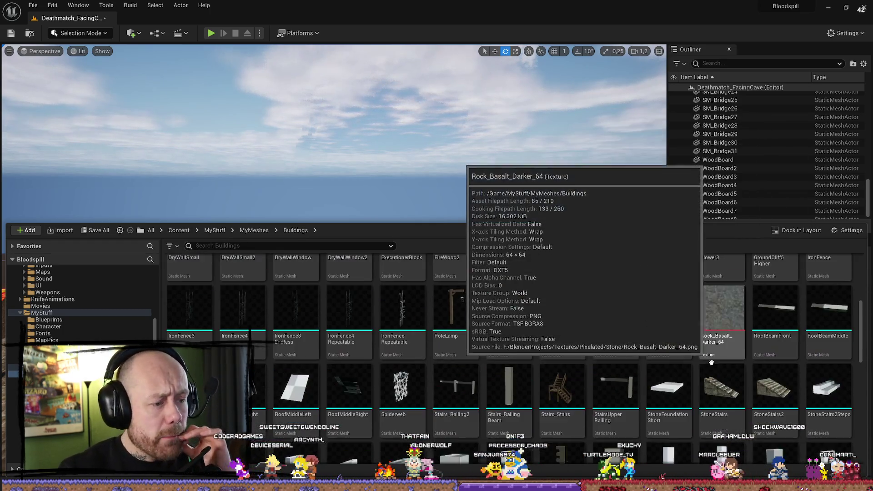
{"action": "scroll", "coordinate": [692, 359], "scroll_direction": "down", "scroll_amount": 3}
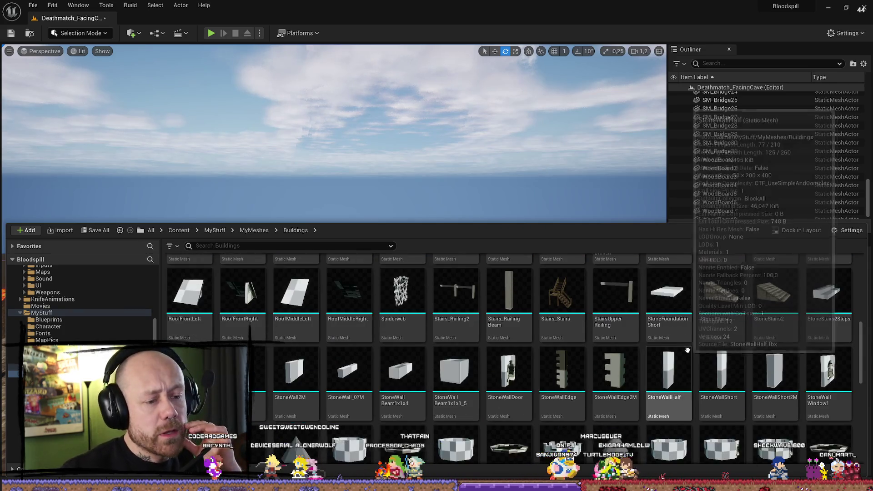
{"action": "scroll", "coordinate": [671, 354], "scroll_direction": "down", "scroll_amount": 5}
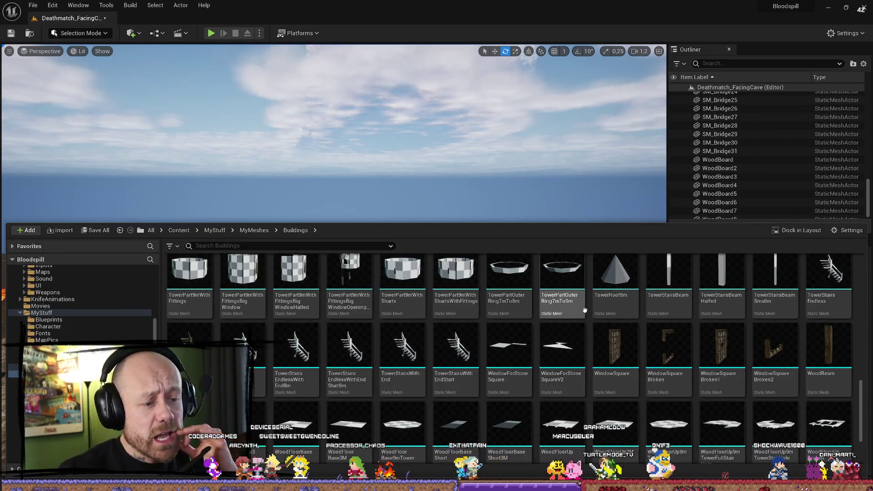
{"action": "scroll", "coordinate": [629, 331], "scroll_direction": "down", "scroll_amount": 2}
{"action": "scroll", "coordinate": [592, 332], "scroll_direction": "up", "scroll_amount": 5}
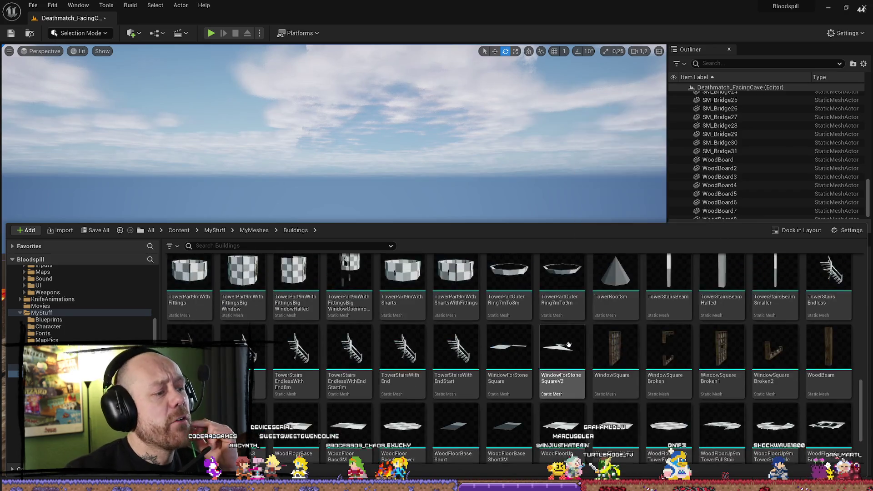
{"action": "scroll", "coordinate": [532, 323], "scroll_direction": "up", "scroll_amount": 8}
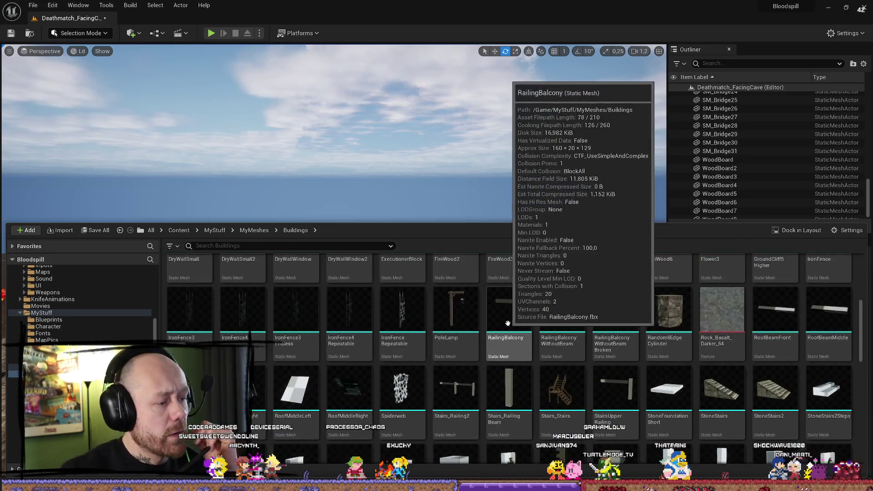
{"action": "scroll", "coordinate": [503, 313], "scroll_direction": "up", "scroll_amount": 3}
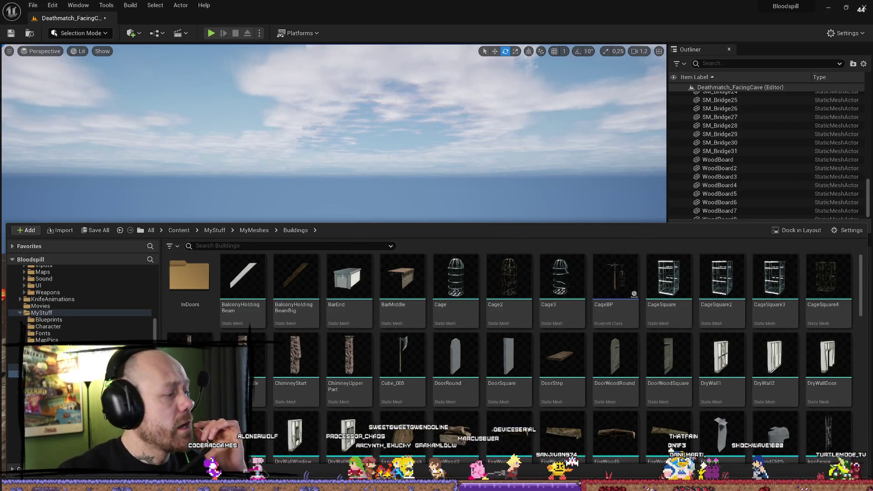
Return to MyMeshes, briefly peek into the Camp folder and back out.
{"action": "key", "text": "alt+Left"}
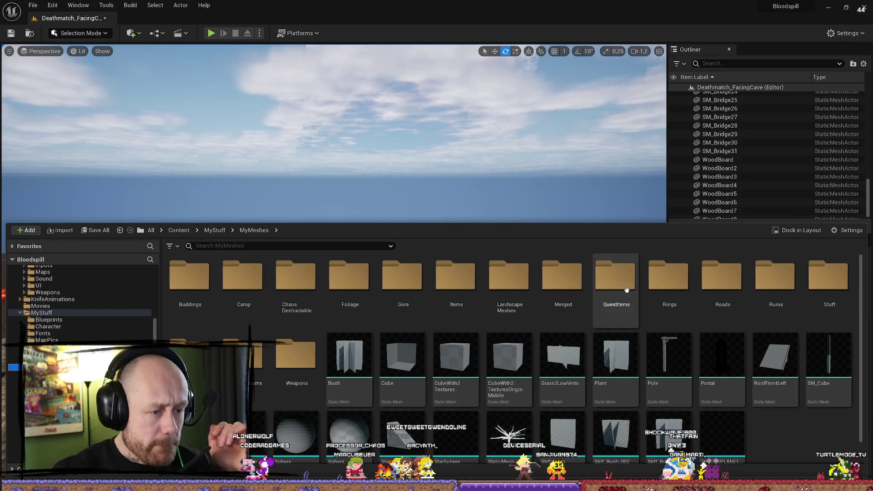
{"action": "double_click", "coordinate": [246, 278]}
{"action": "key", "text": "alt+Left"}
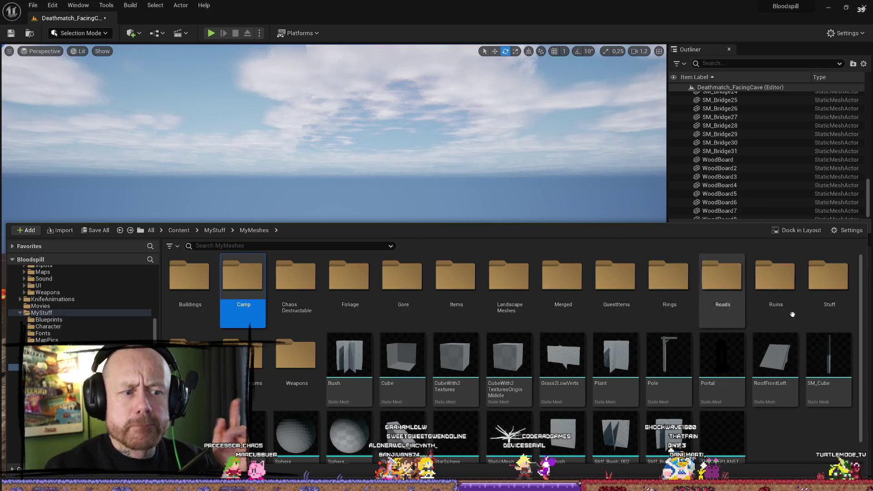
Open the Ruins folder, scroll through its meshes and select RuinPart_032.
{"action": "double_click", "coordinate": [777, 283]}
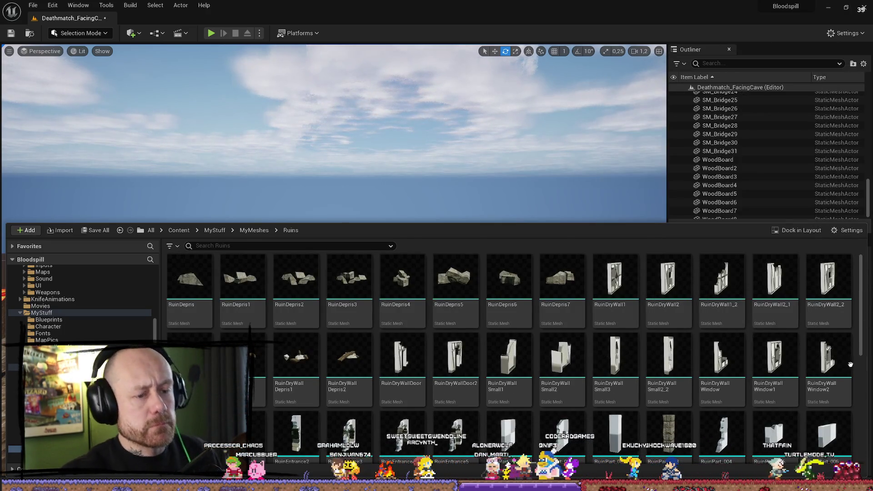
{"action": "scroll", "coordinate": [753, 360], "scroll_direction": "down", "scroll_amount": 5}
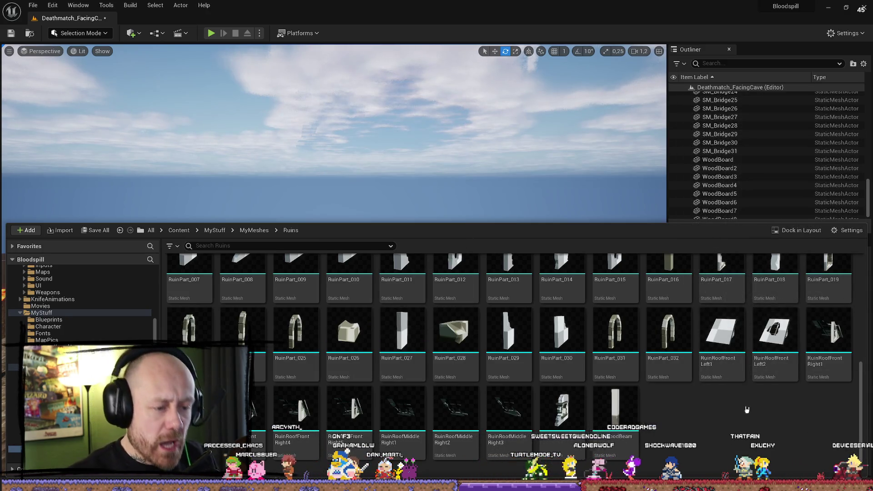
{"action": "scroll", "coordinate": [747, 410], "scroll_direction": "up", "scroll_amount": 3}
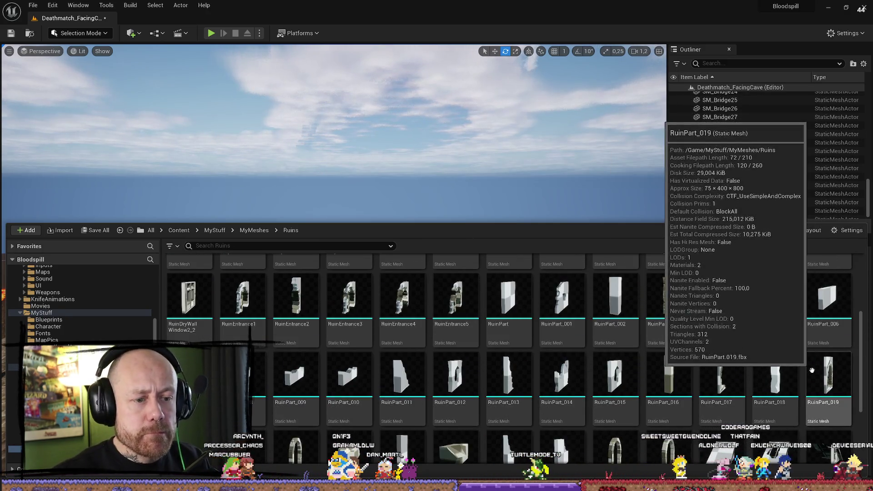
{"action": "scroll", "coordinate": [679, 373], "scroll_direction": "down", "scroll_amount": 3}
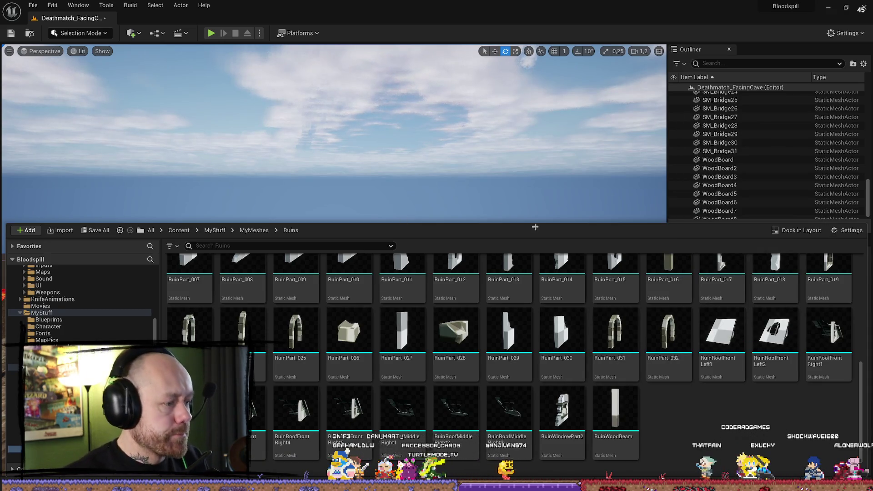
{"action": "left_click", "coordinate": [667, 332]}
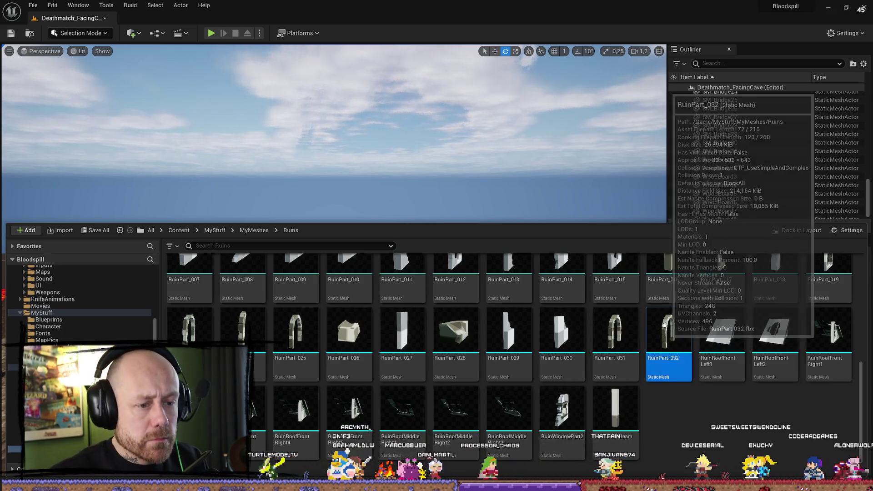
Drag the RuinPart_032 arch onto the stone platform and frame it in view.
{"action": "left_click_drag", "start_coordinate": [667, 332], "coordinate": [360, 354]}
{"action": "left_click_drag", "start_coordinate": [325, 413], "coordinate": [326, 414]}
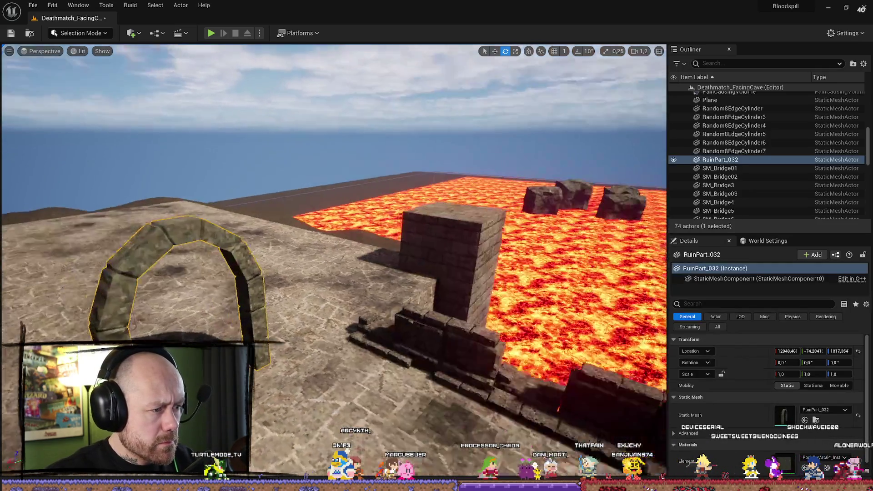
{"action": "key", "text": "s"}
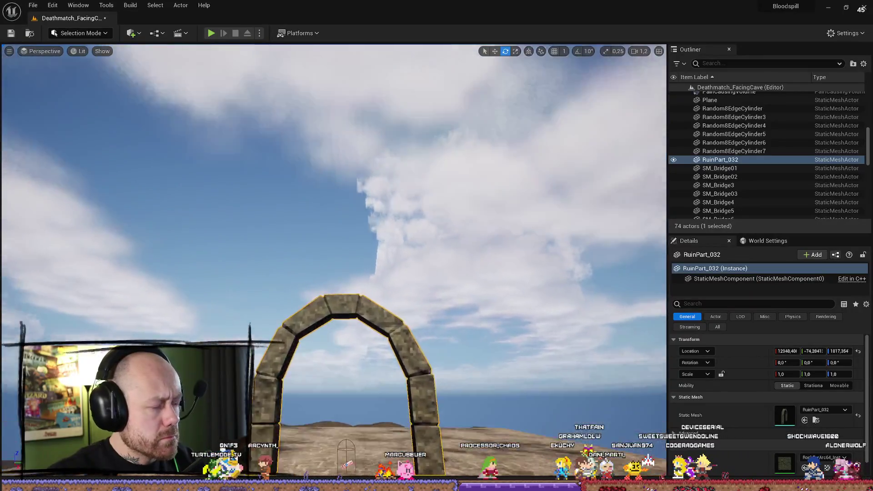
{"action": "left_click_drag", "start_coordinate": [324, 402], "coordinate": [324, 402]}
Scale the arch to about 1.49, shift it along Y, then select RuinPart_031.
{"action": "key", "text": "r"}
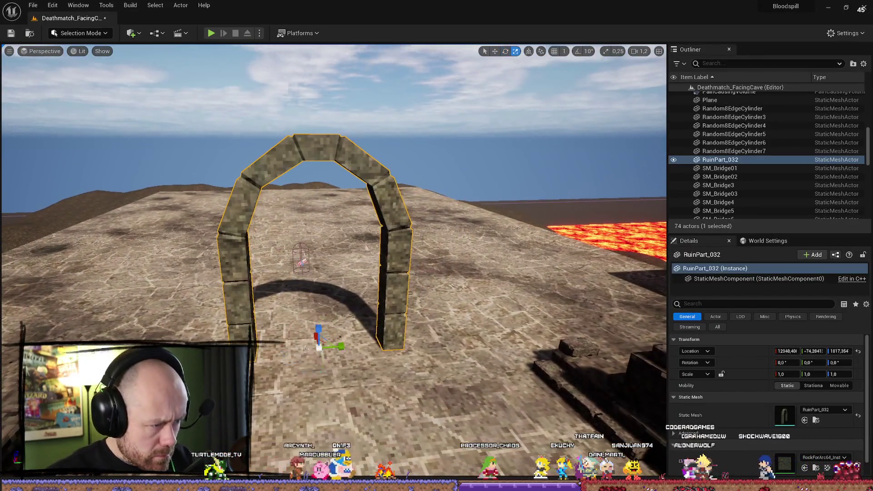
{"action": "mouse_move", "coordinate": [320, 345]}
{"action": "left_mouse_down"}
{"action": "mouse_move", "coordinate": [360, 329]}
{"action": "mouse_move", "coordinate": [334, 349]}
{"action": "left_mouse_up"}
{"action": "key", "text": "f"}
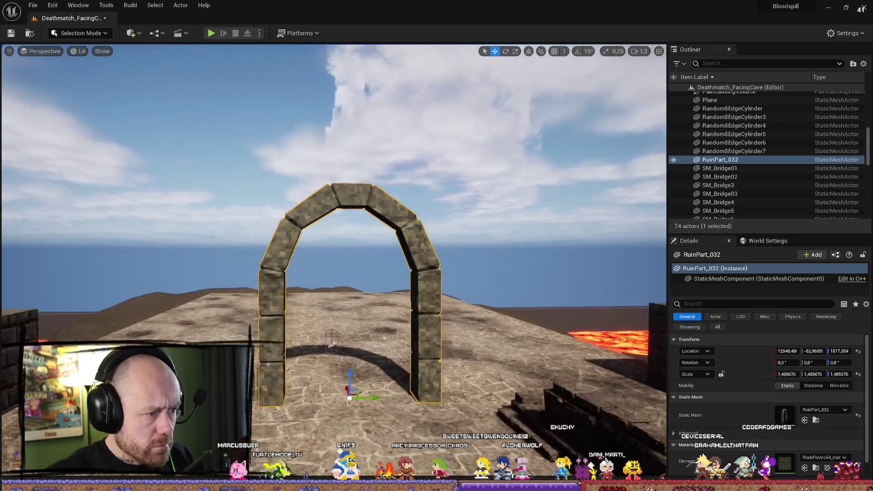
{"action": "key", "text": "ctrl+b"}
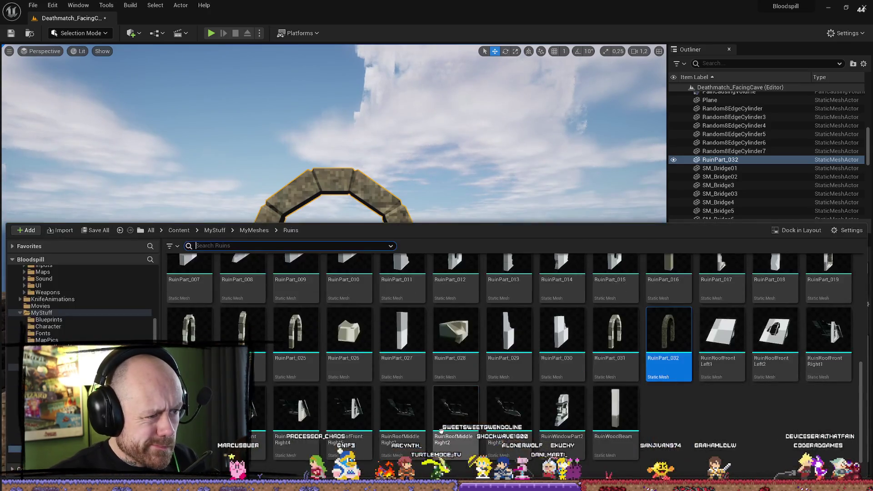
{"action": "left_click", "coordinate": [623, 323]}
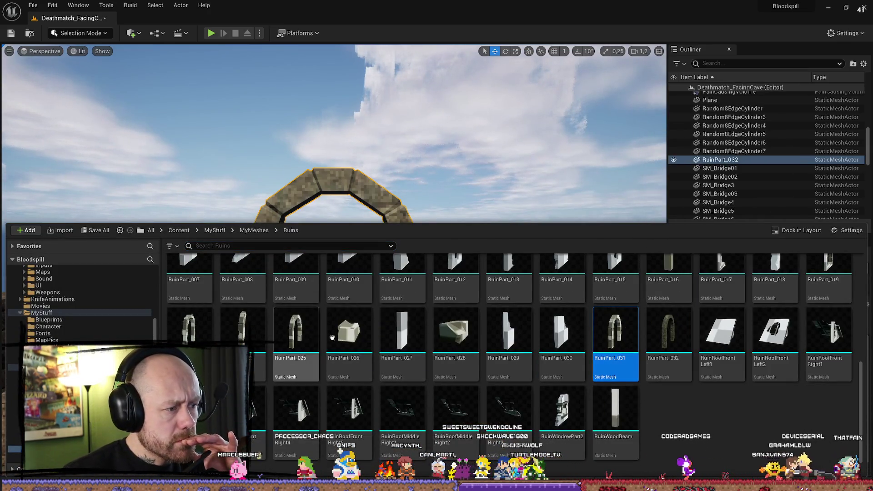